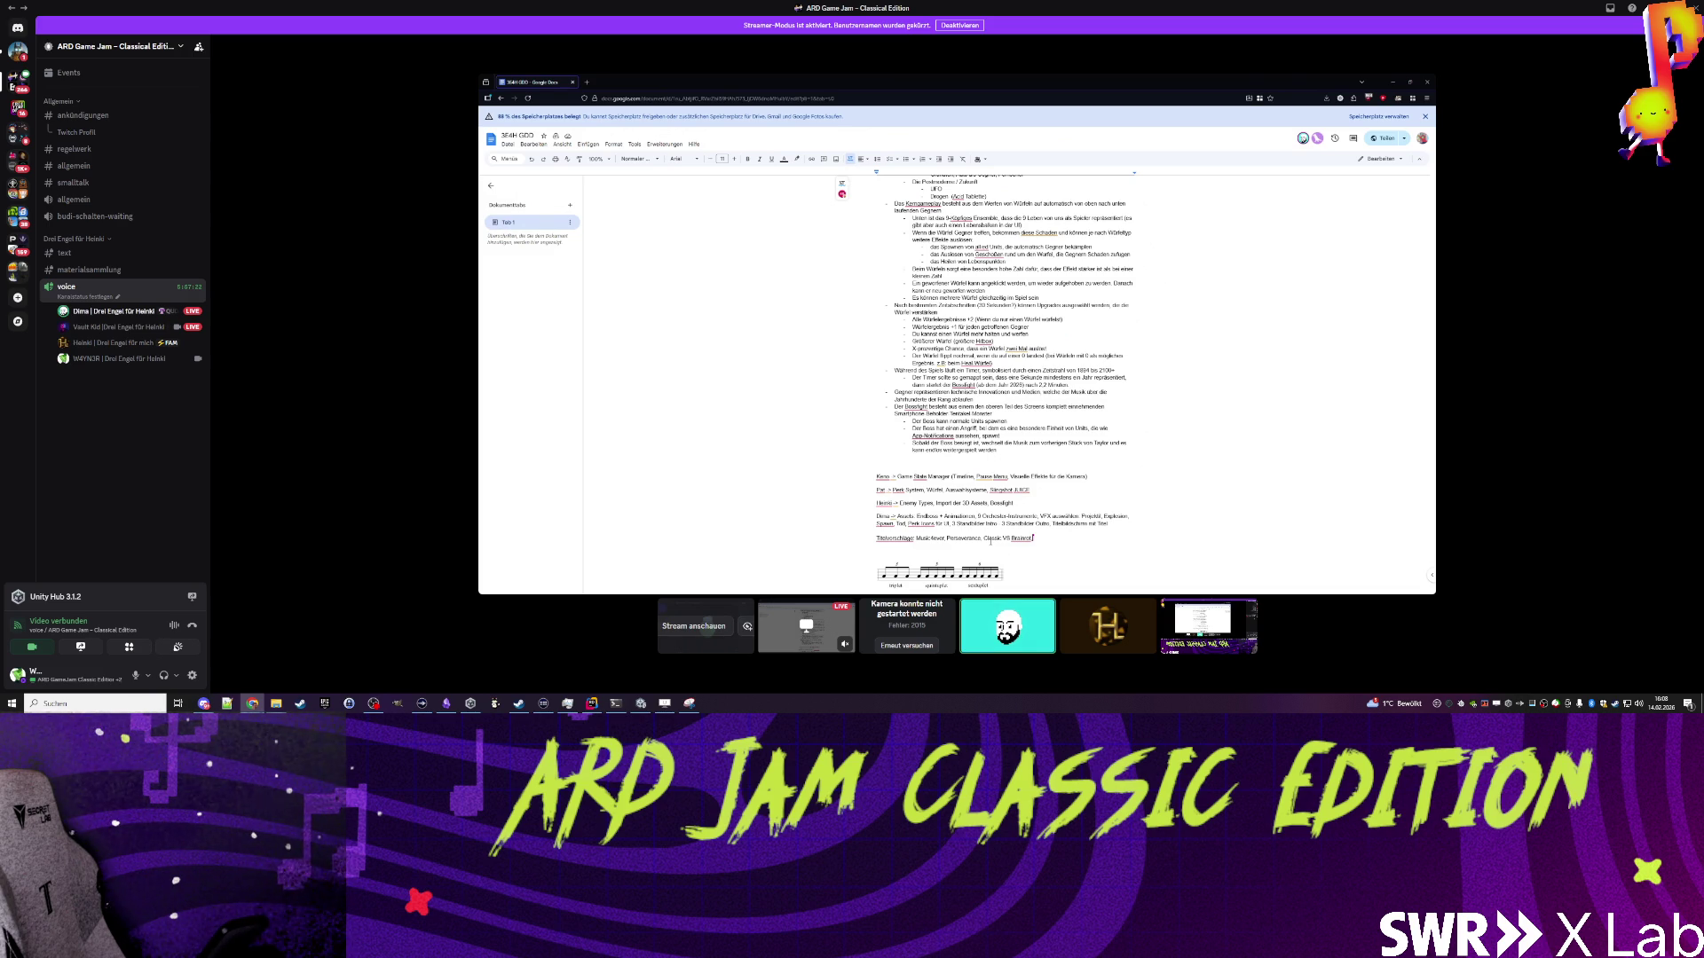
Step: Type the ', Mus' text and trim its last character
type(", Mus")
key("BackSpace")
key("BackSpace")
key("BackSpace")
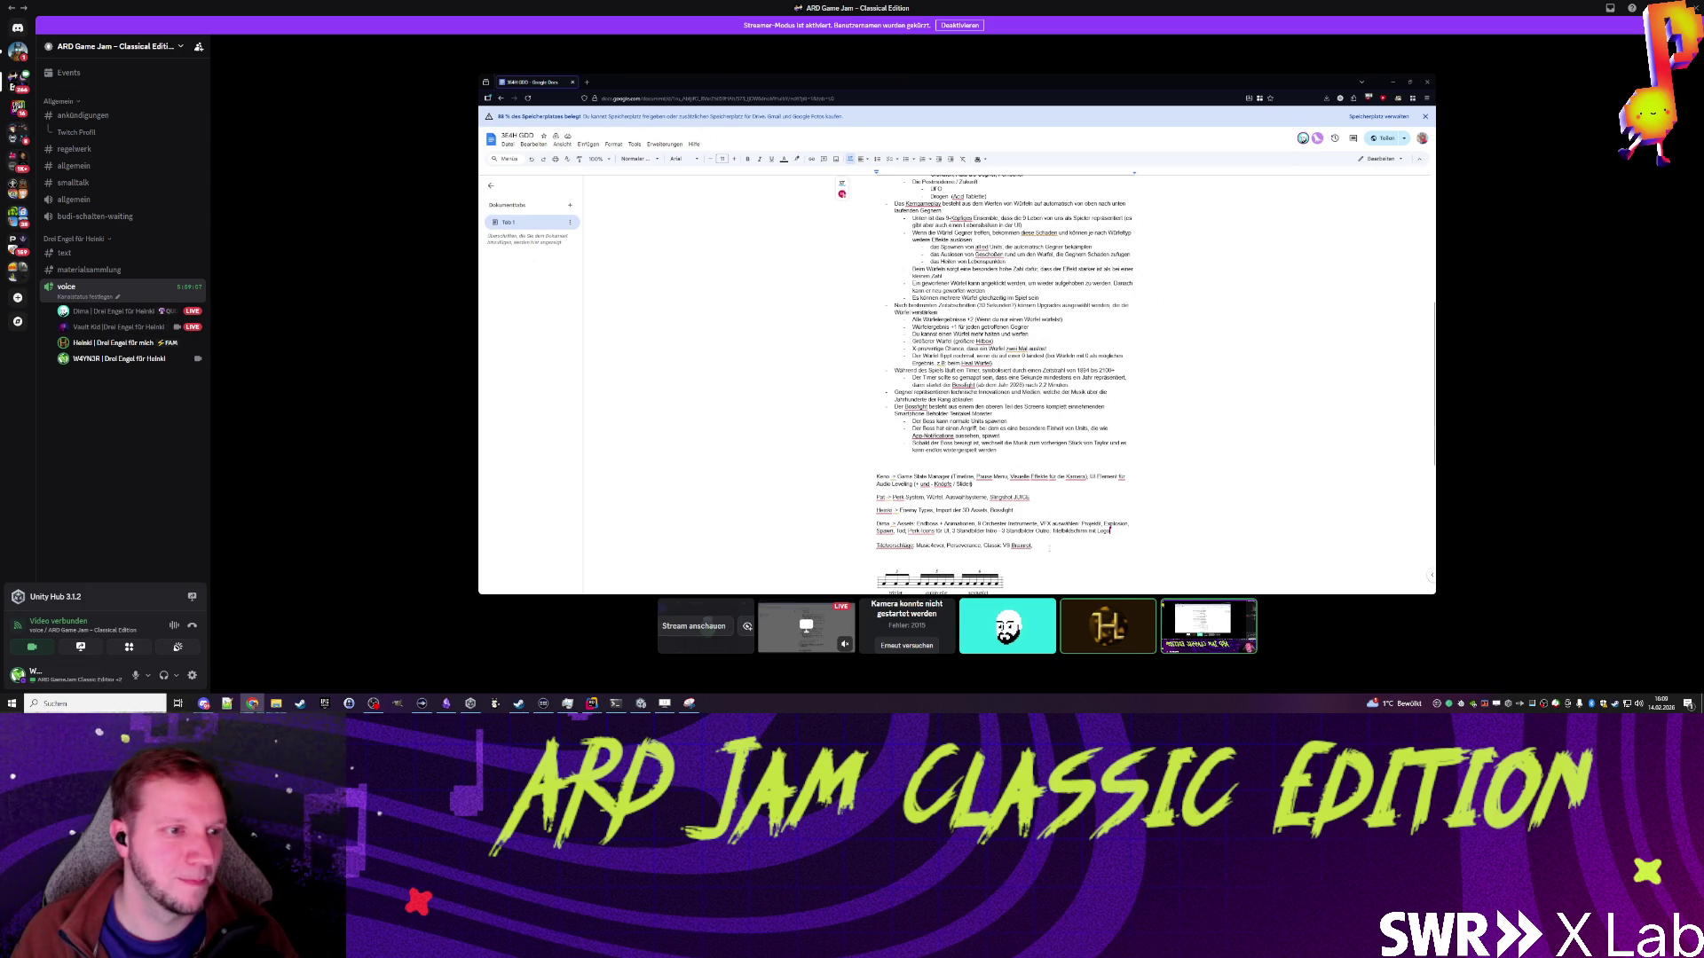
left_click(1049, 548)
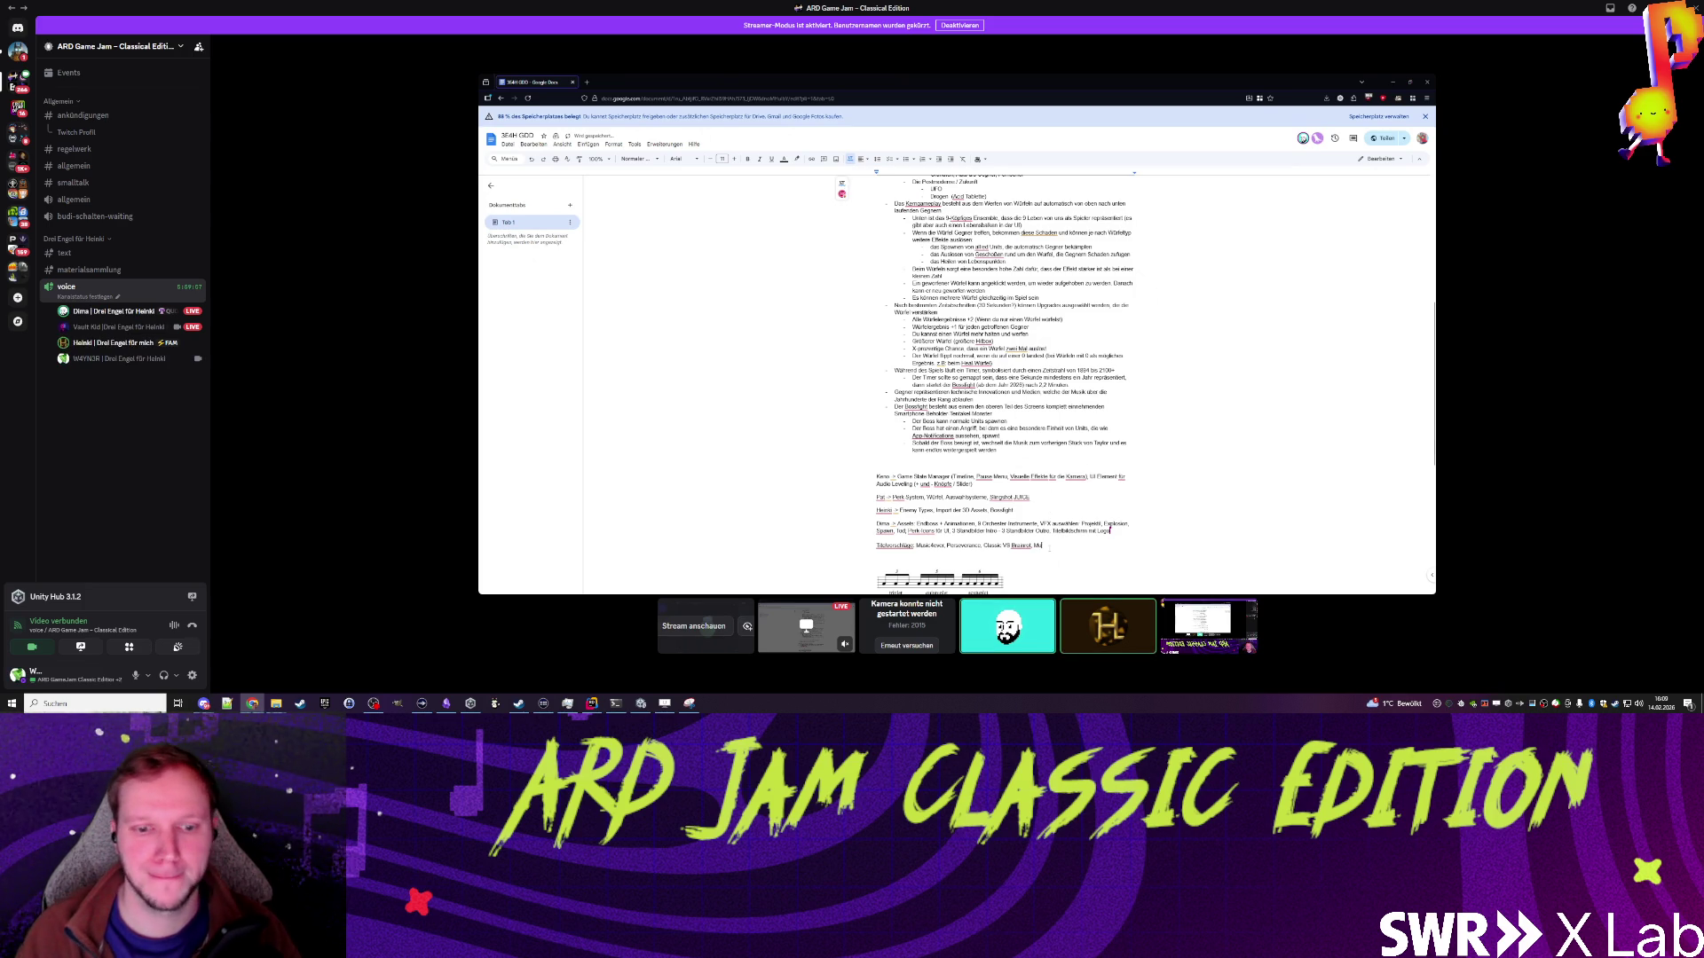
Step: In Rider's Git log, start a push of main and dismiss the push confirmation
mouse_move(965, 677)
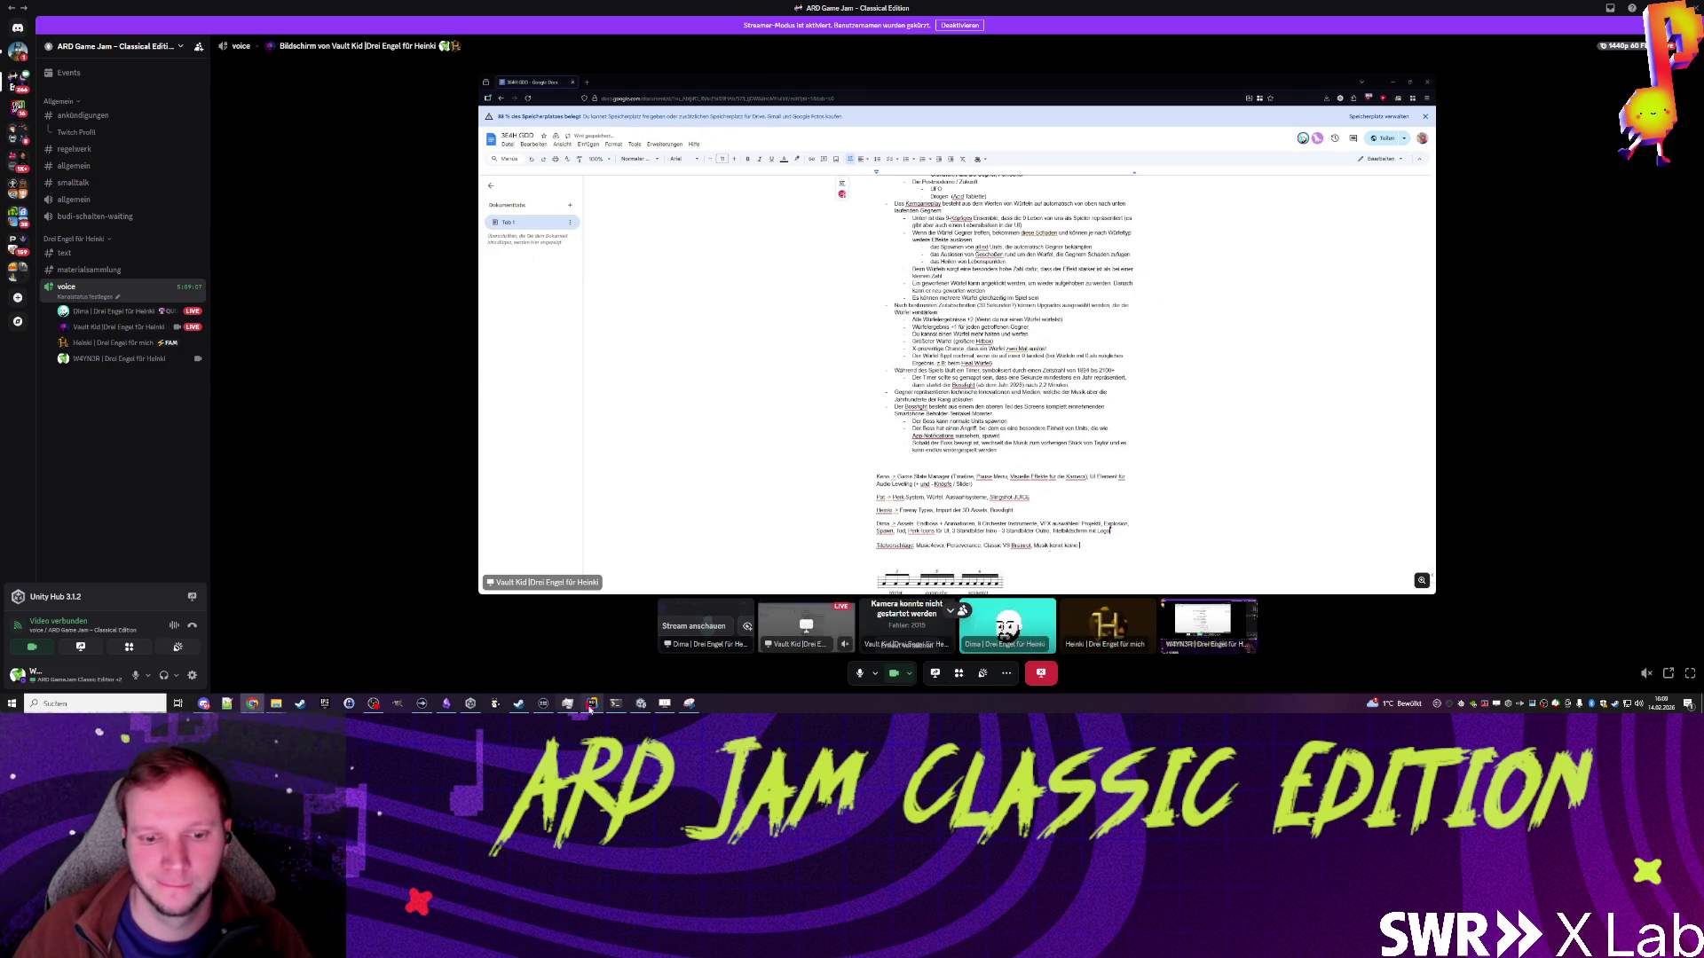
left_click(591, 703)
right_click(107, 514)
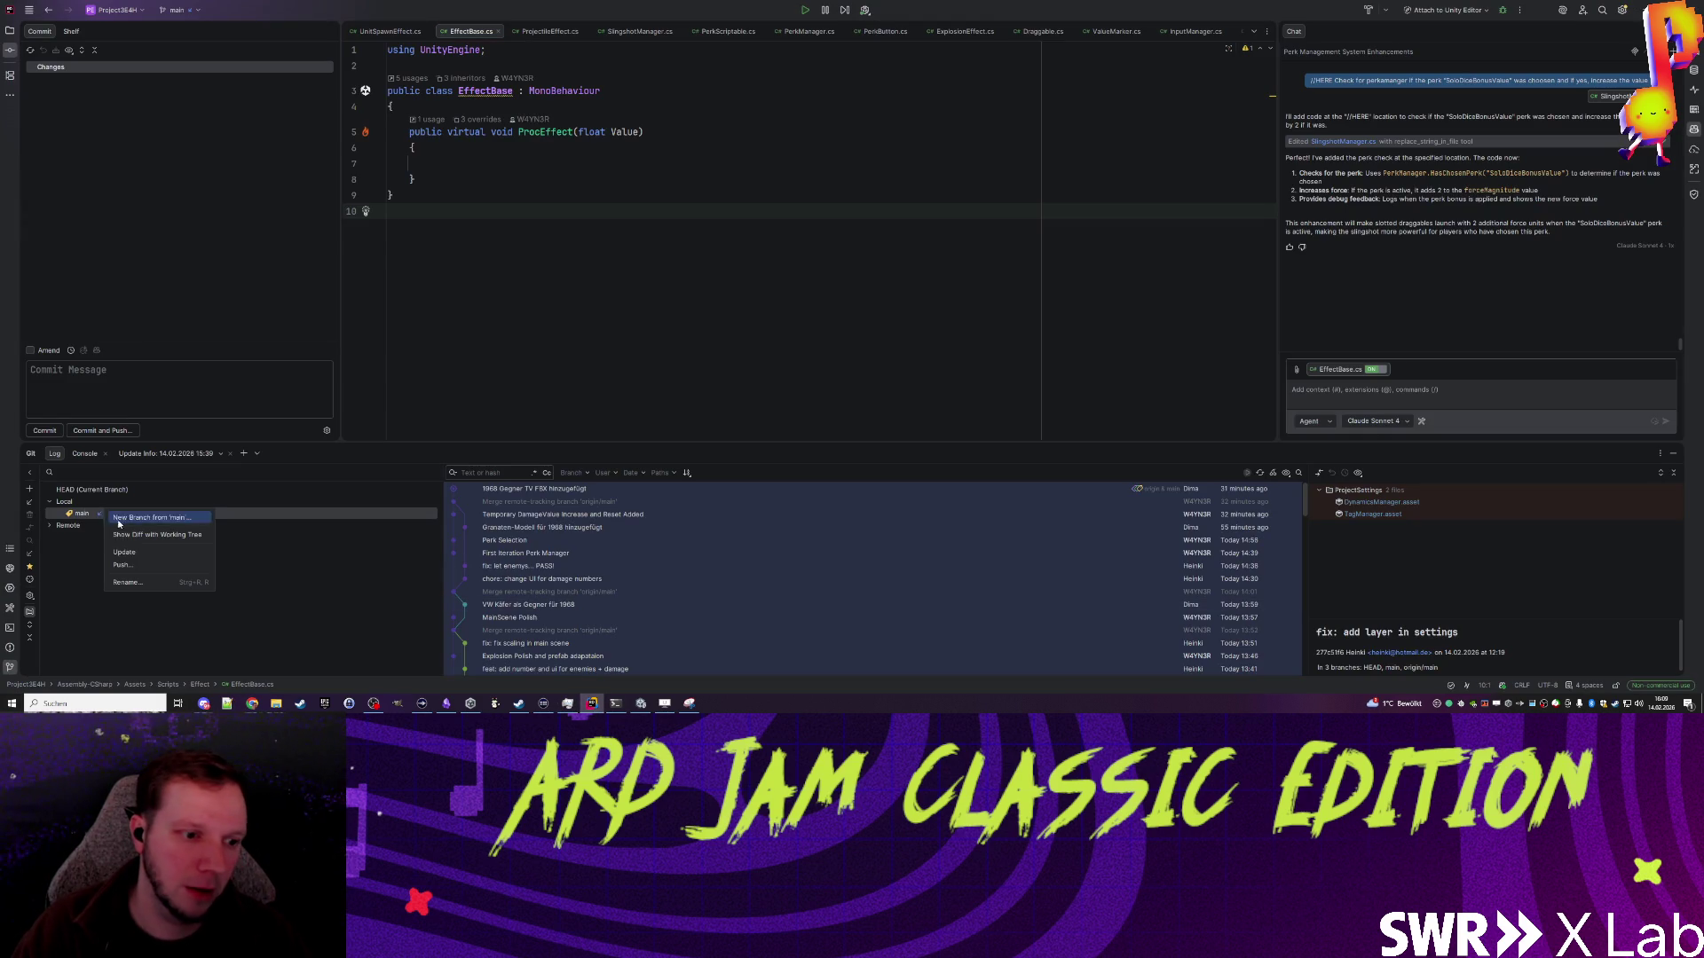
left_click(122, 565)
left_click(991, 467)
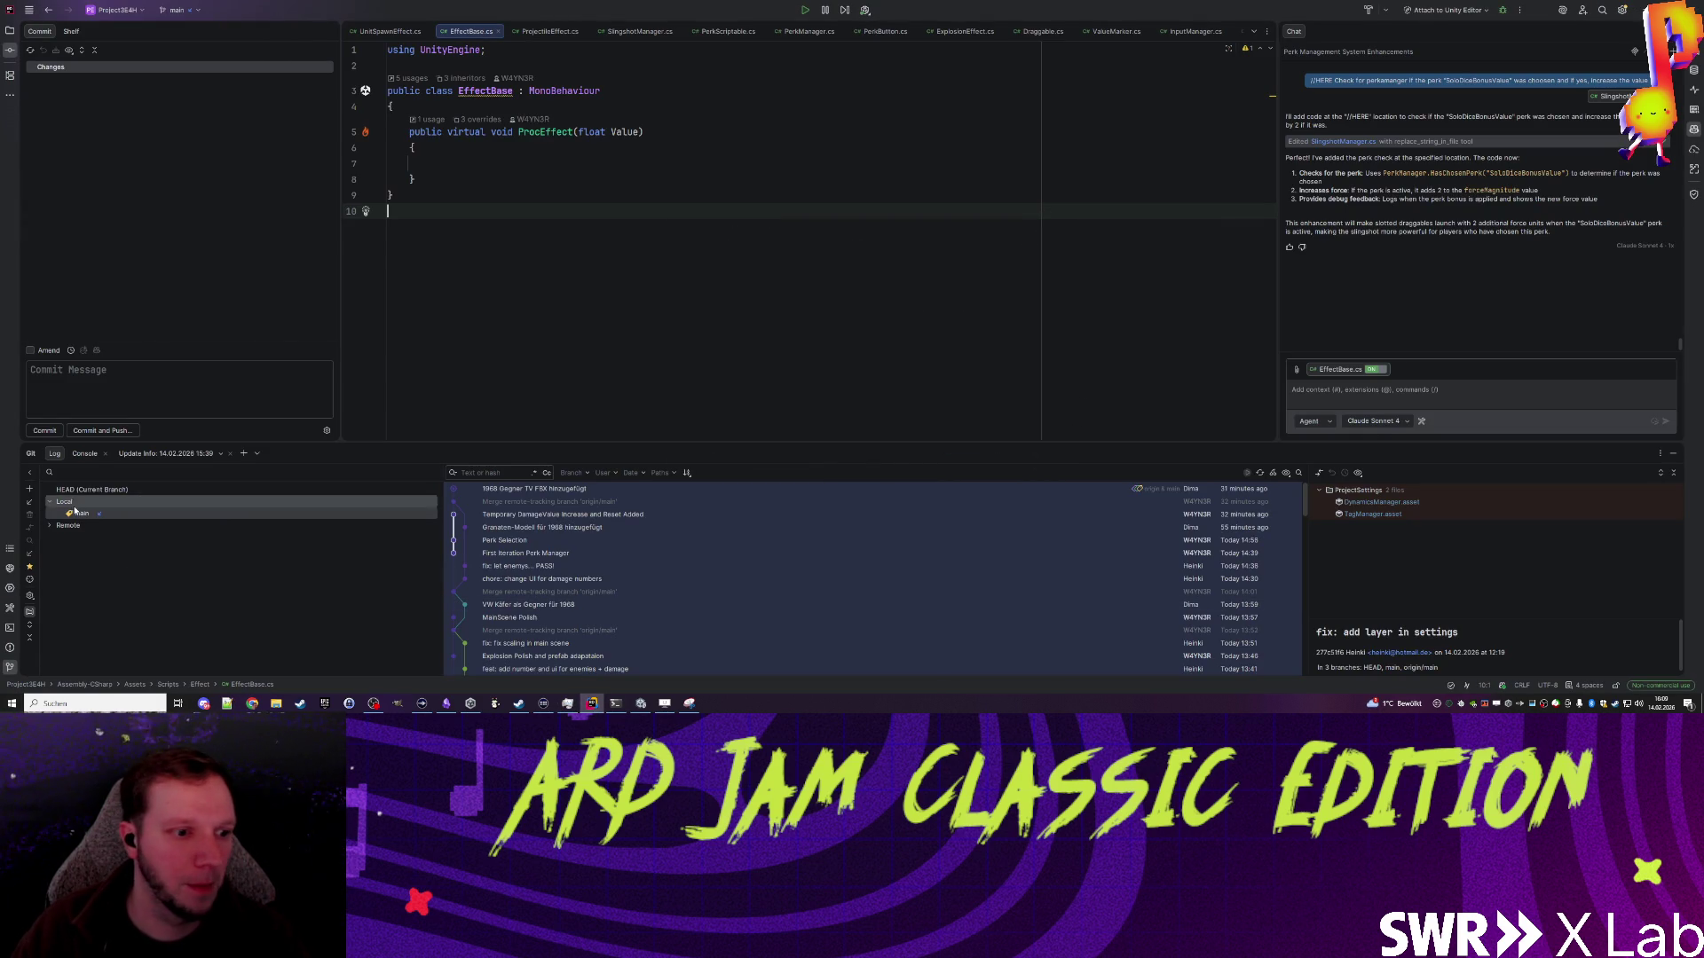
Step: Update main to pull two new commits and inspect 'feat: add Allied AI for fighting'
right_click(84, 513)
left_click(116, 552)
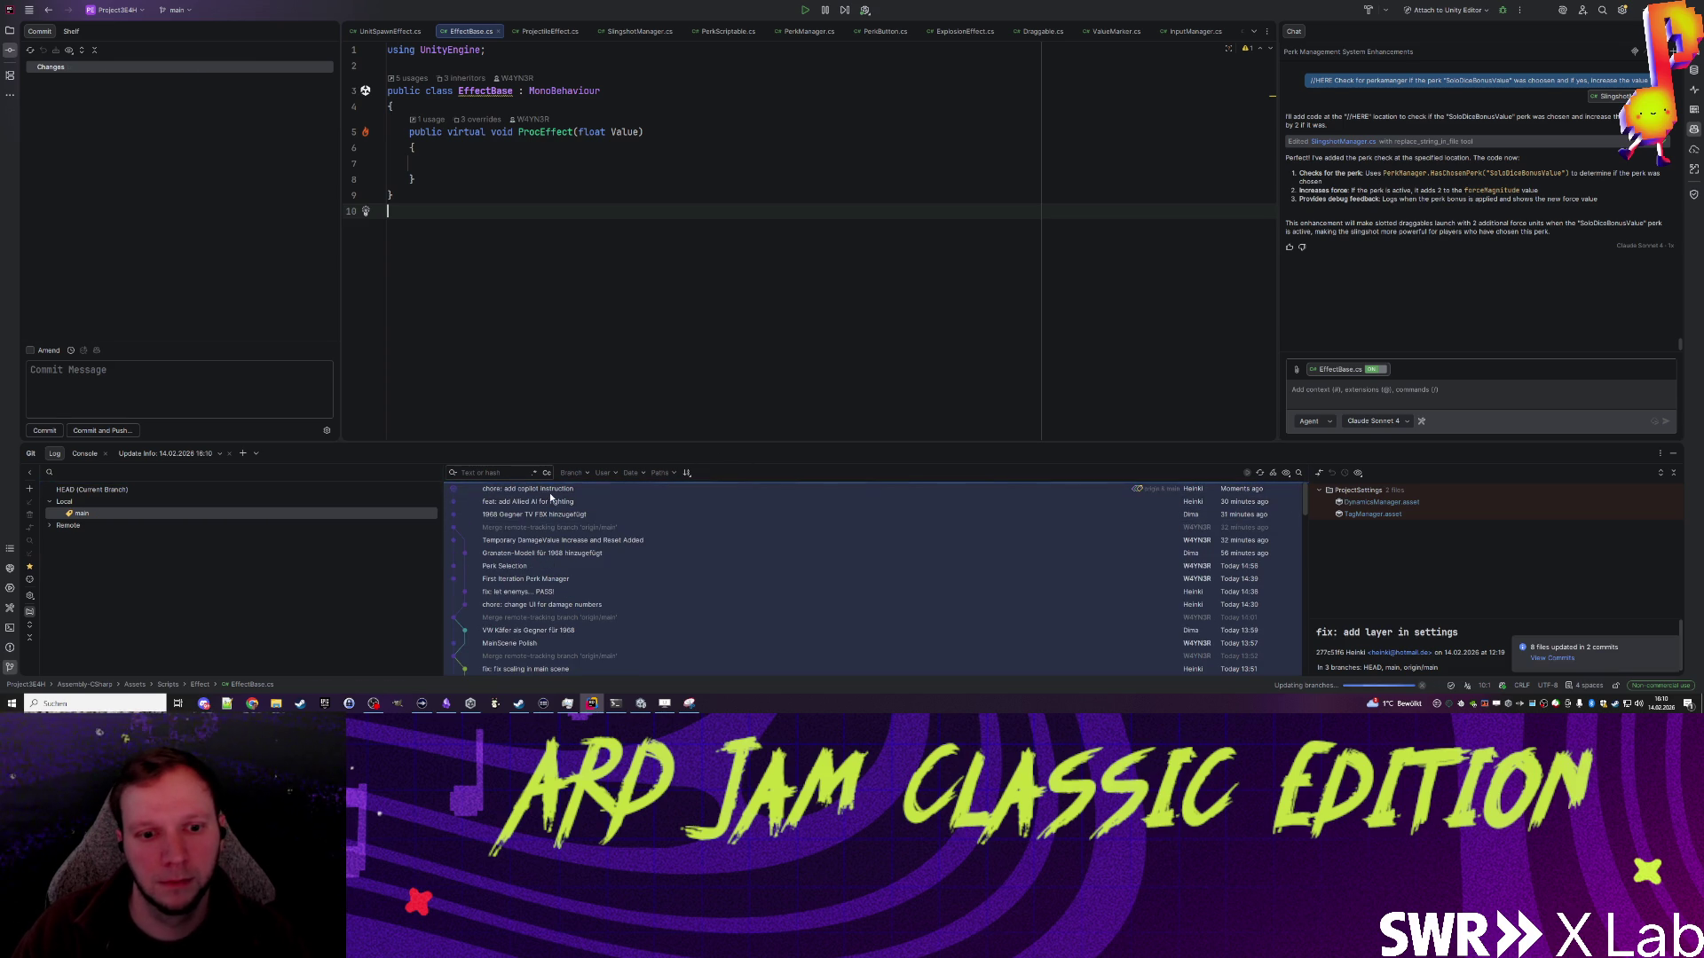
left_click(558, 503)
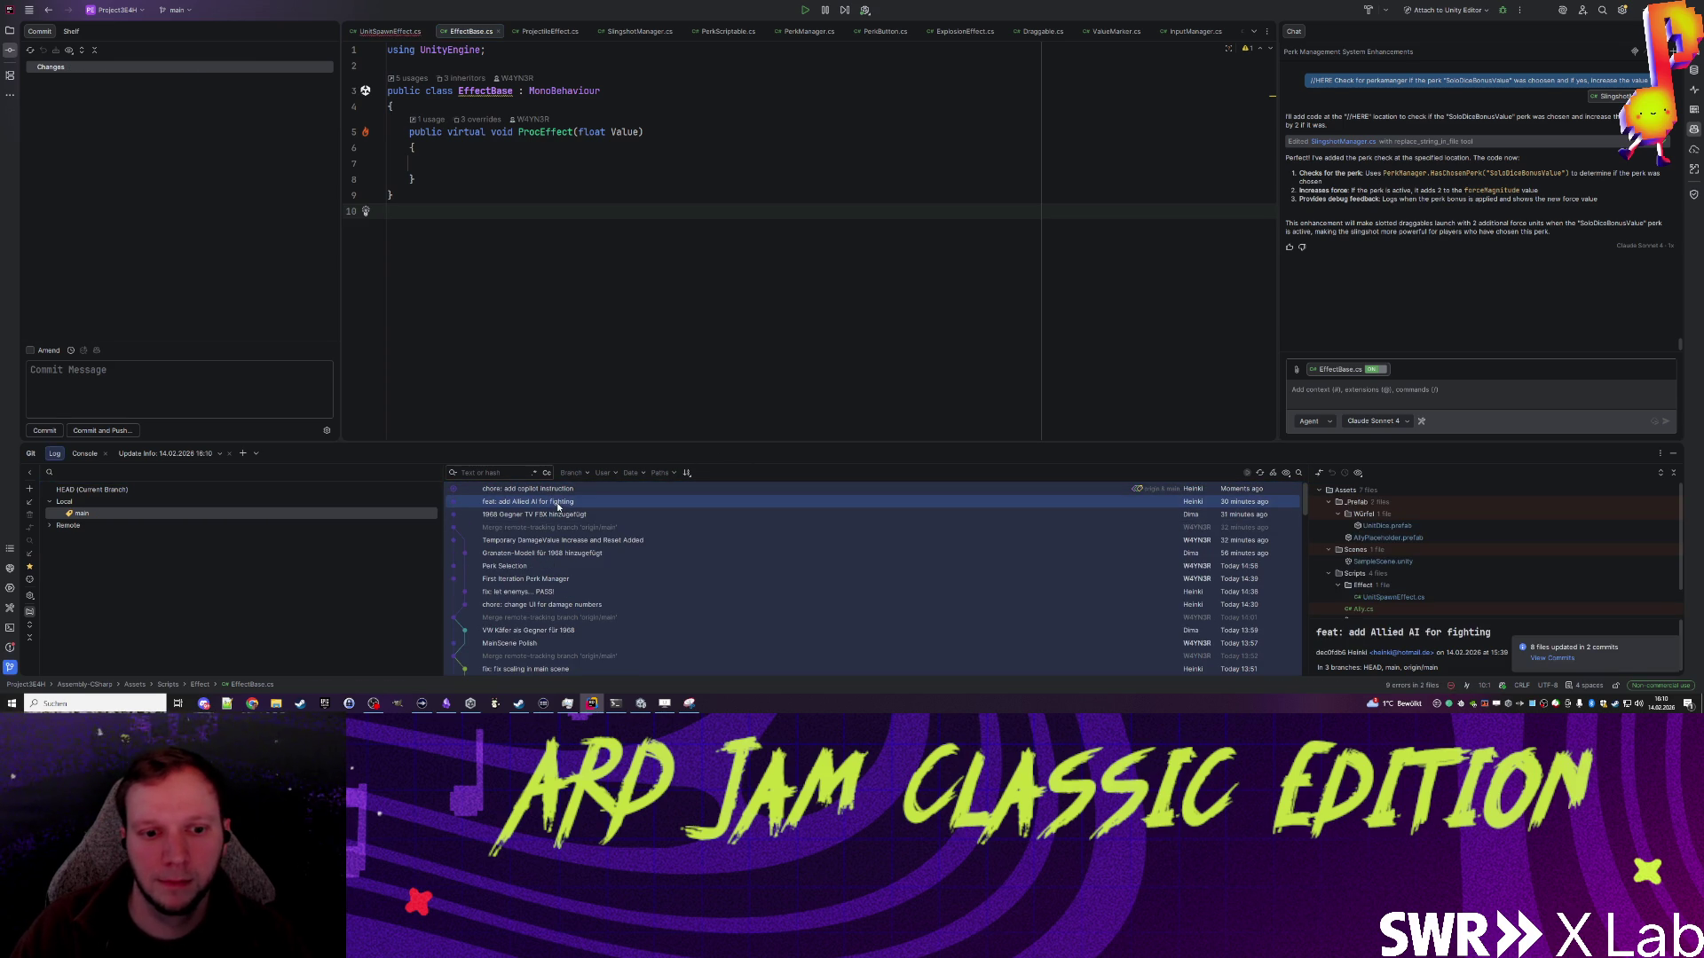
key("Up")
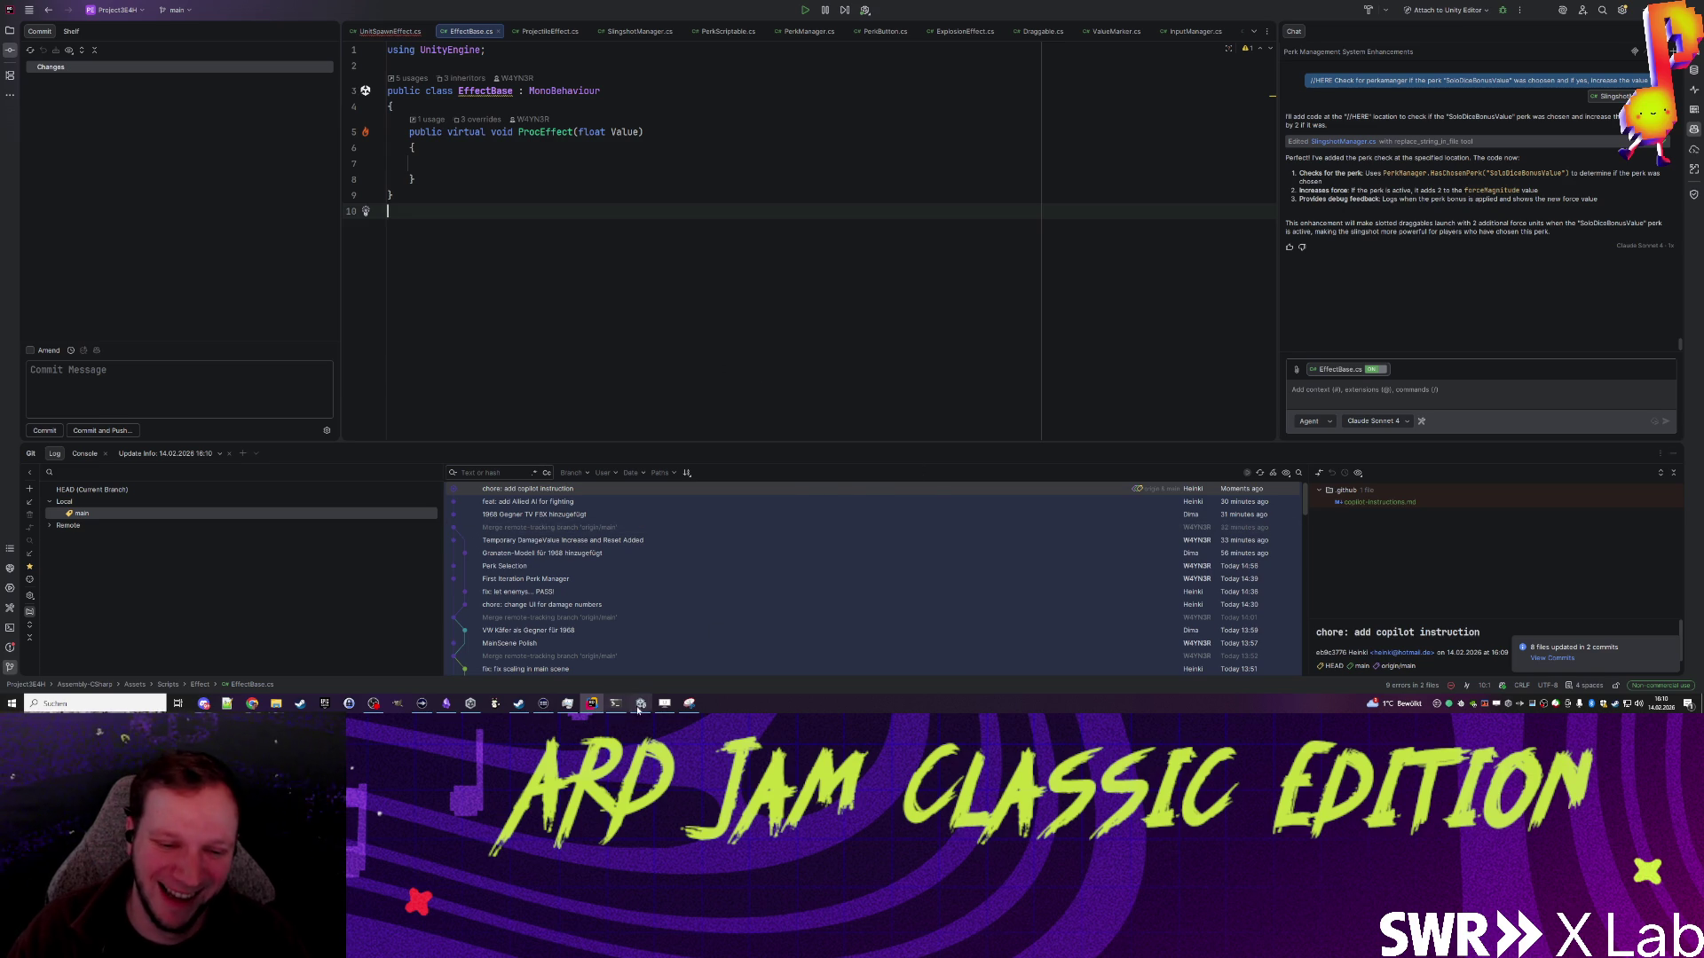
key("alt+Tab")
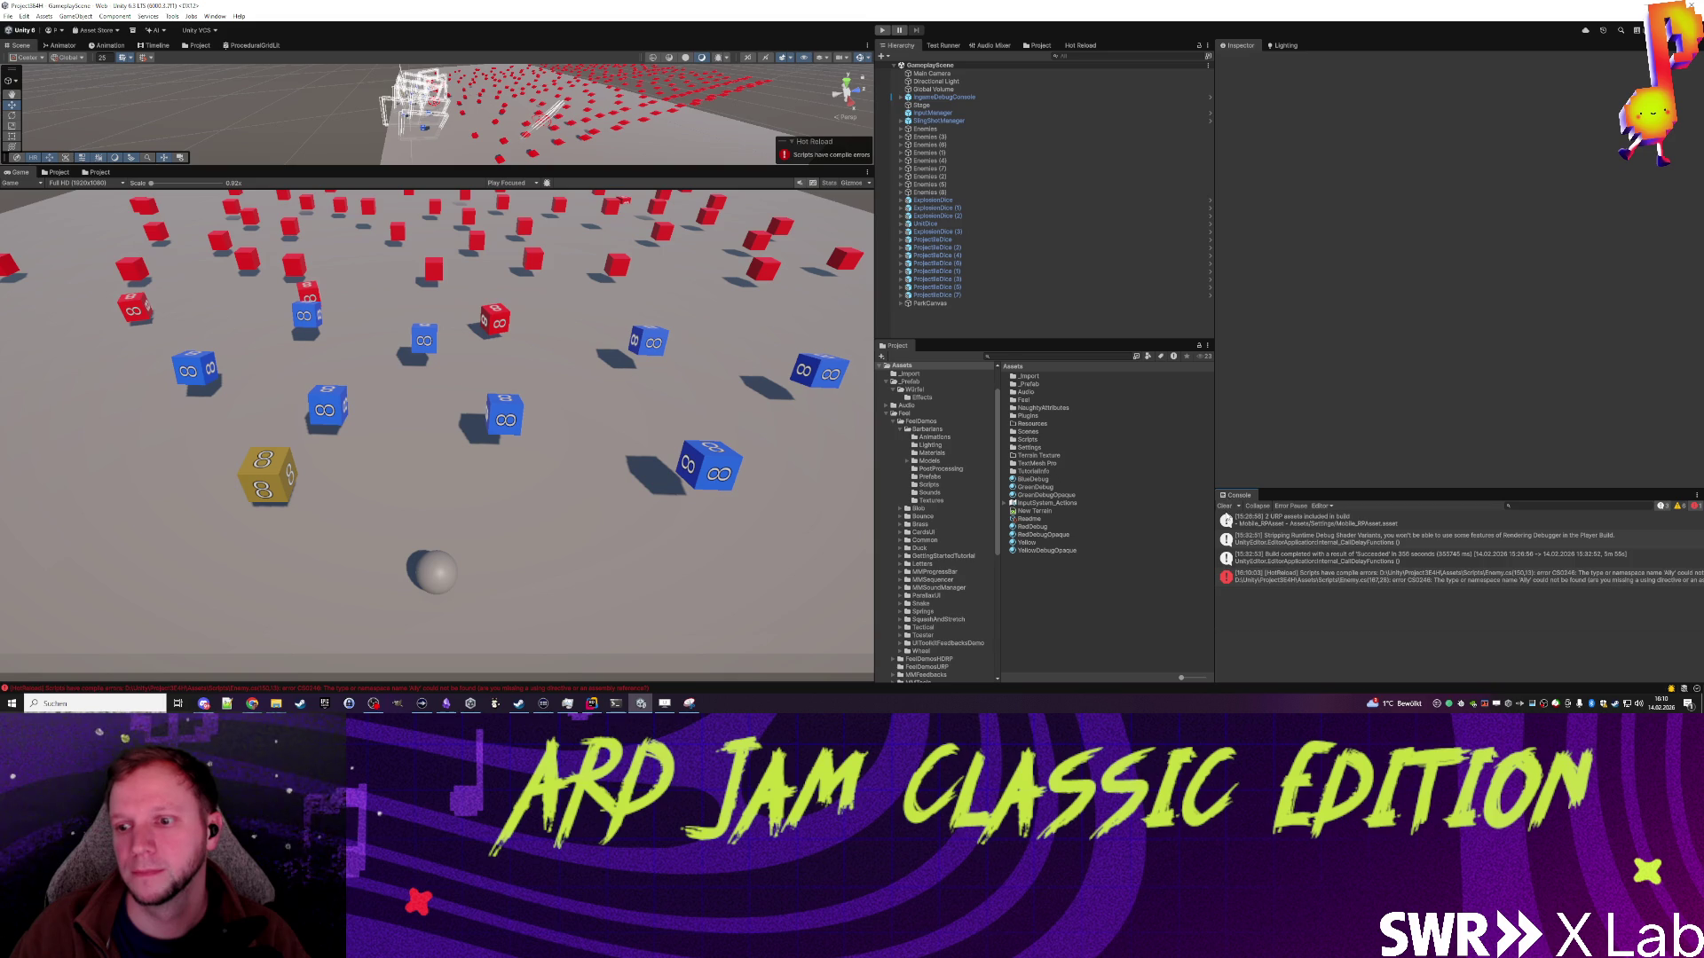
Step: Clear the console, force a Hot Reload recompile of the pulled scripts, then return to Hierarchy
left_click(1224, 506)
left_click(1080, 45)
left_click(1126, 106)
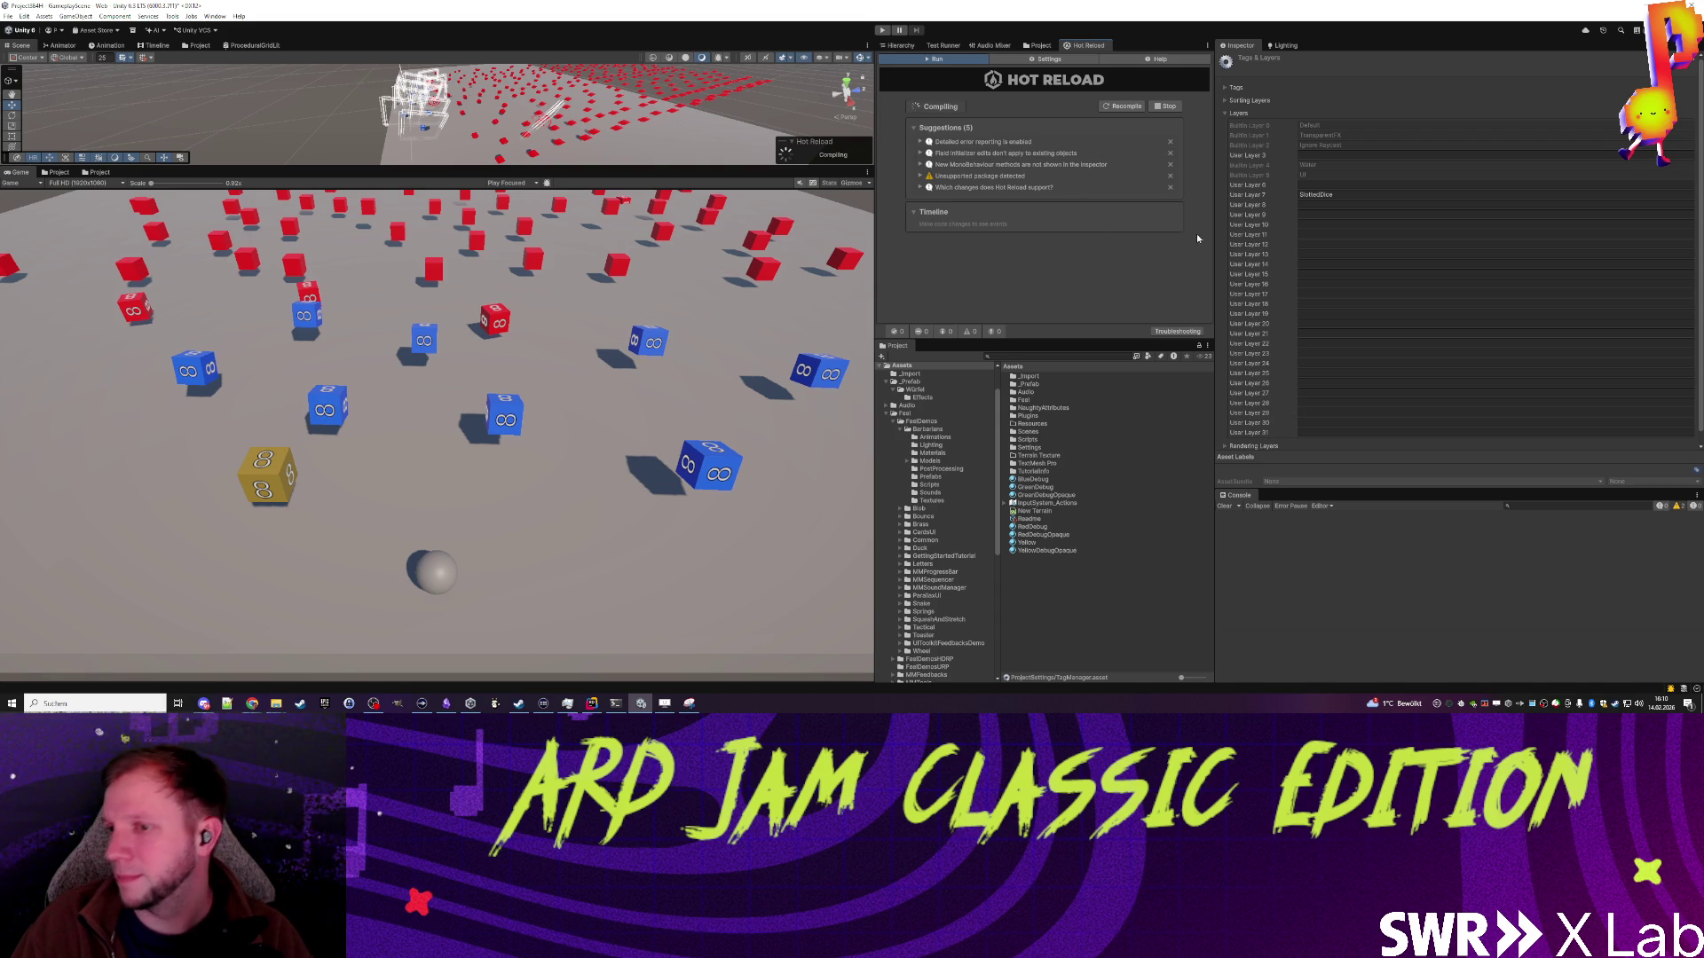
left_click(901, 46)
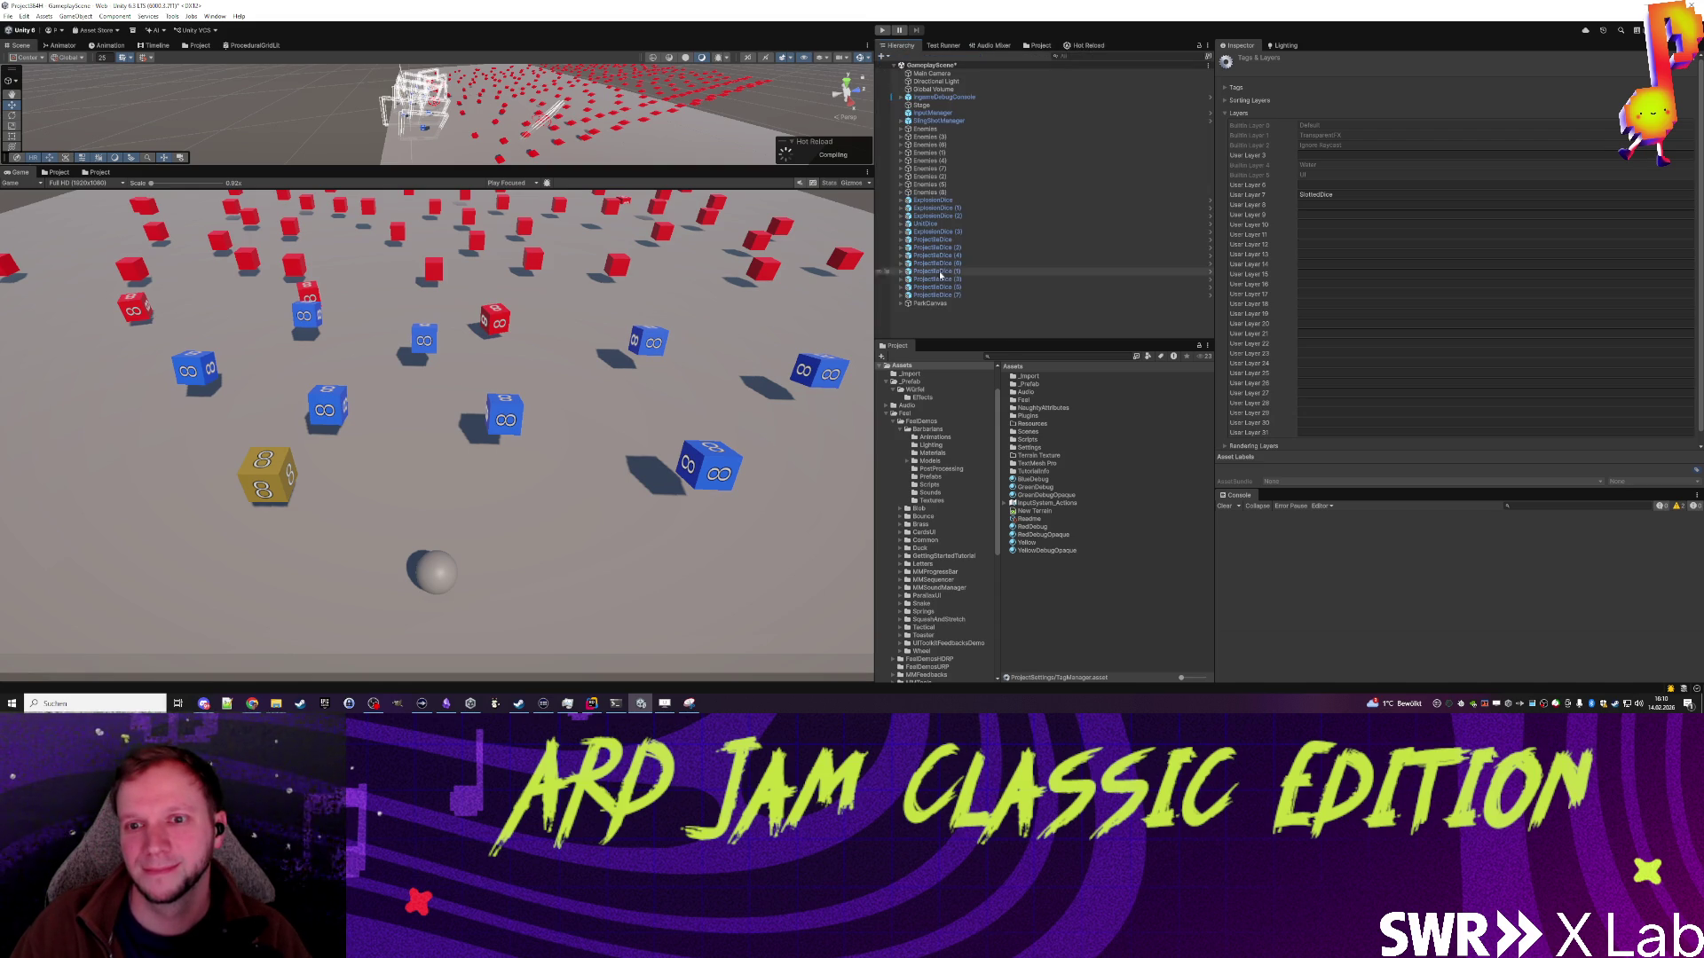
left_click(937, 322)
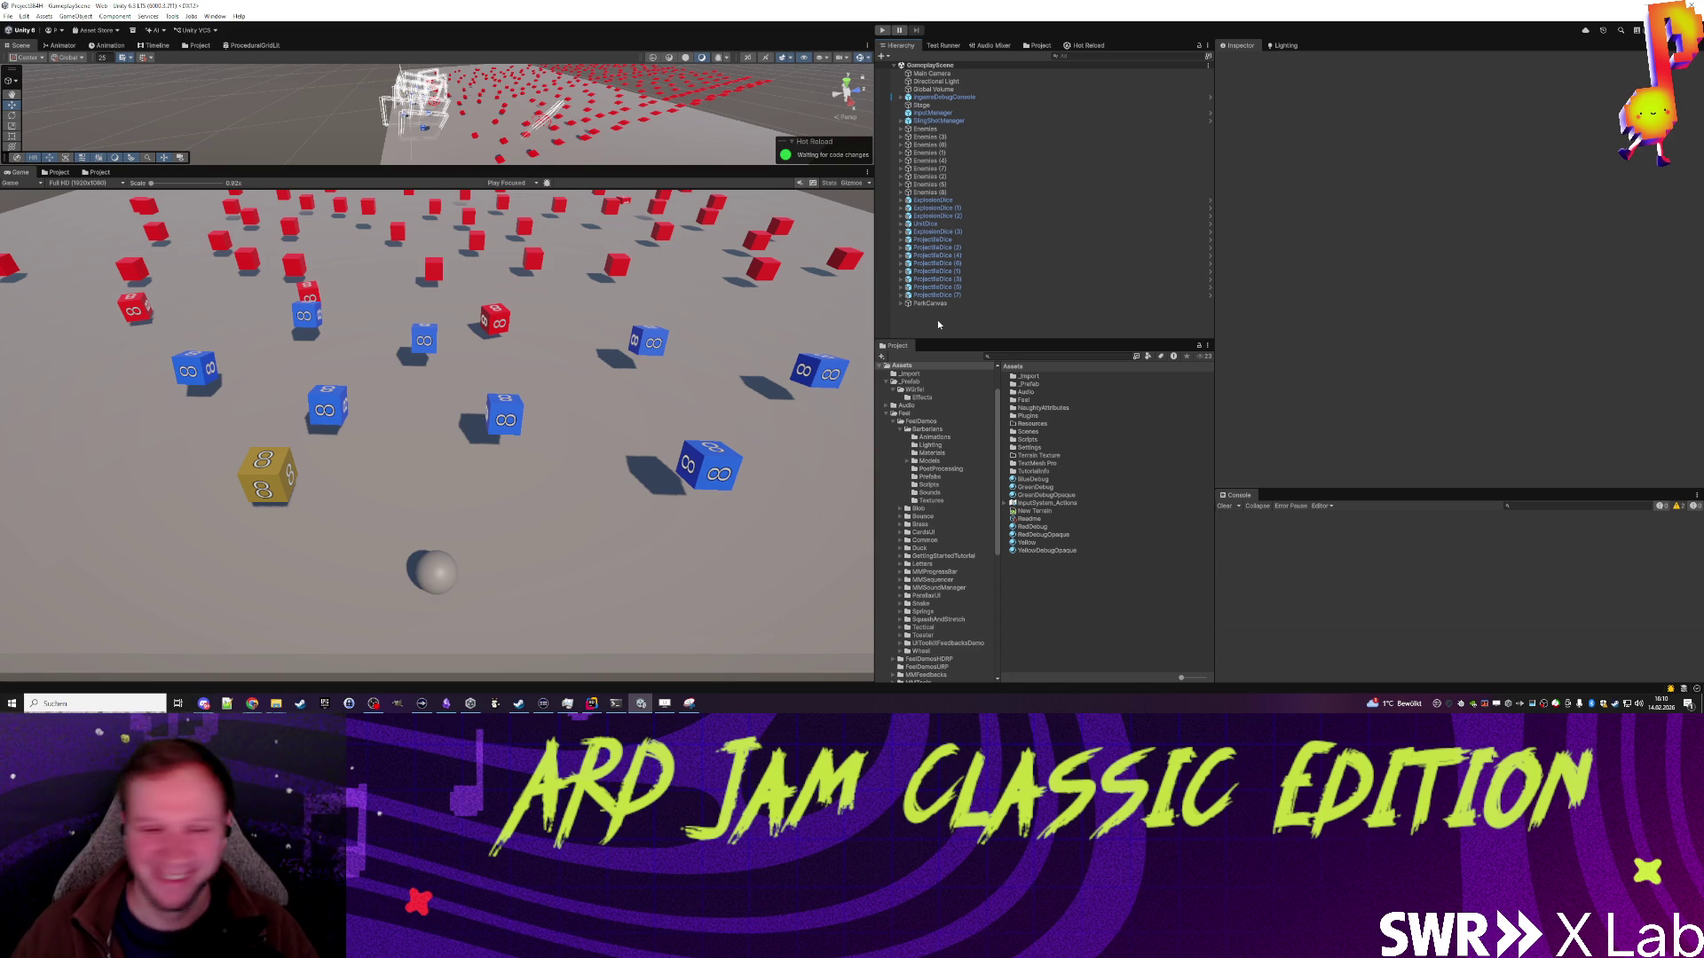
key("alt+Tab")
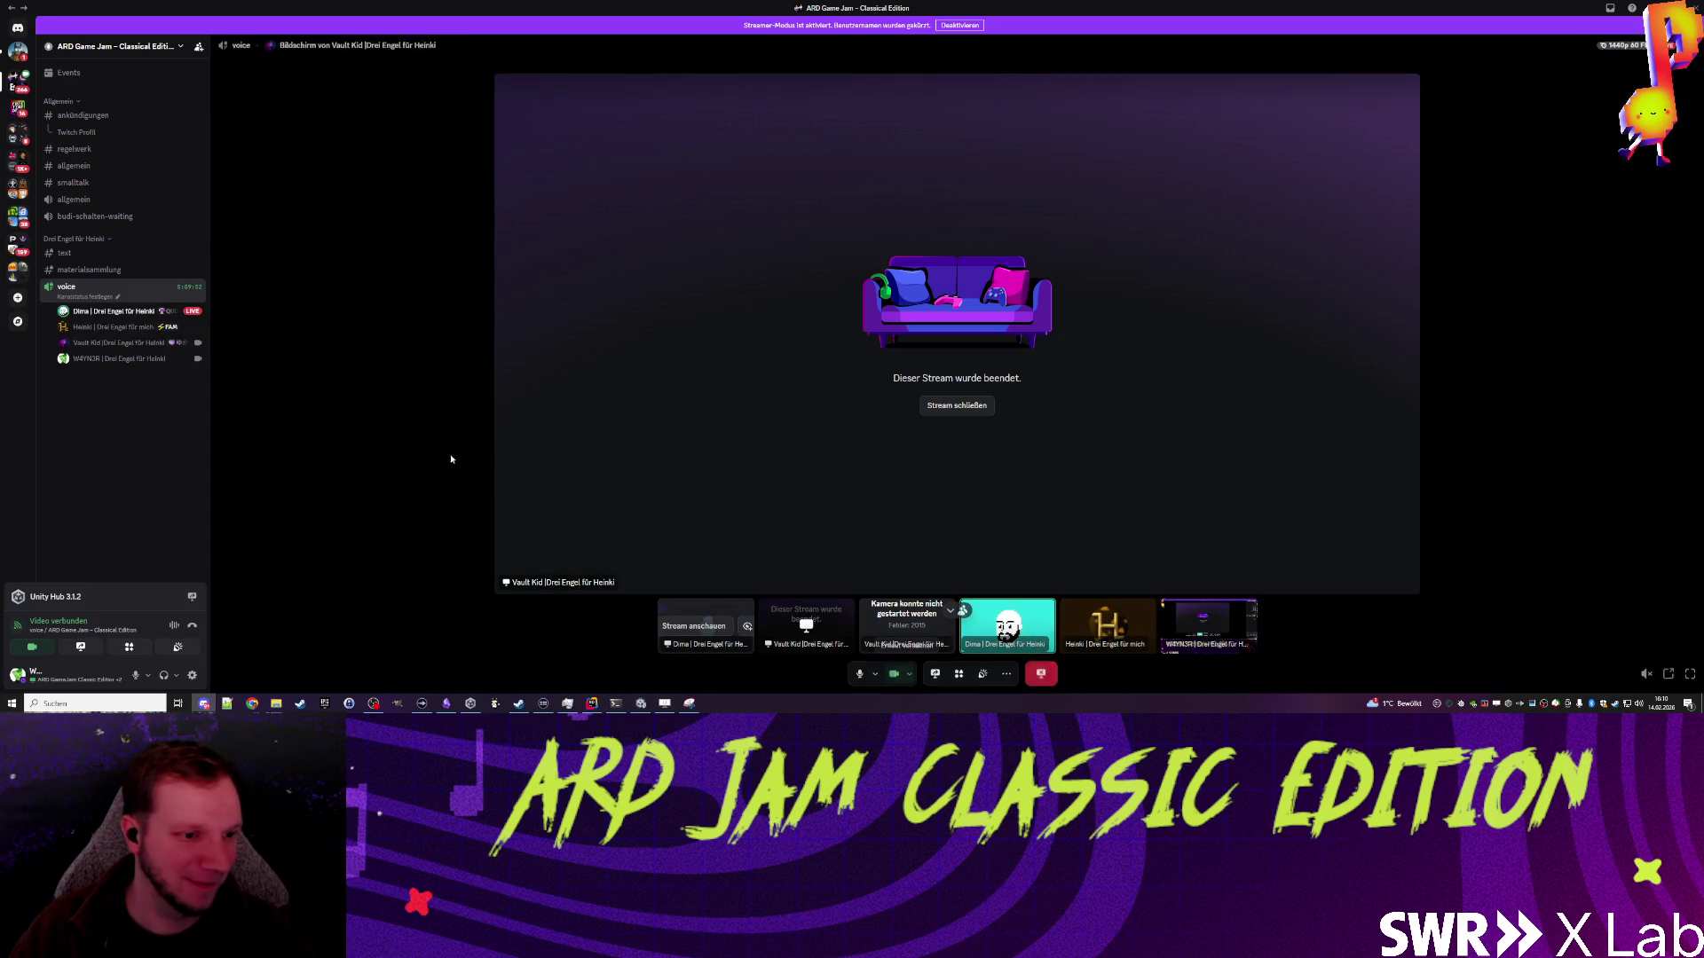
Step: Close the ended stream with 'Stream schließen' and drag the Discord window off-screen
left_click(957, 406)
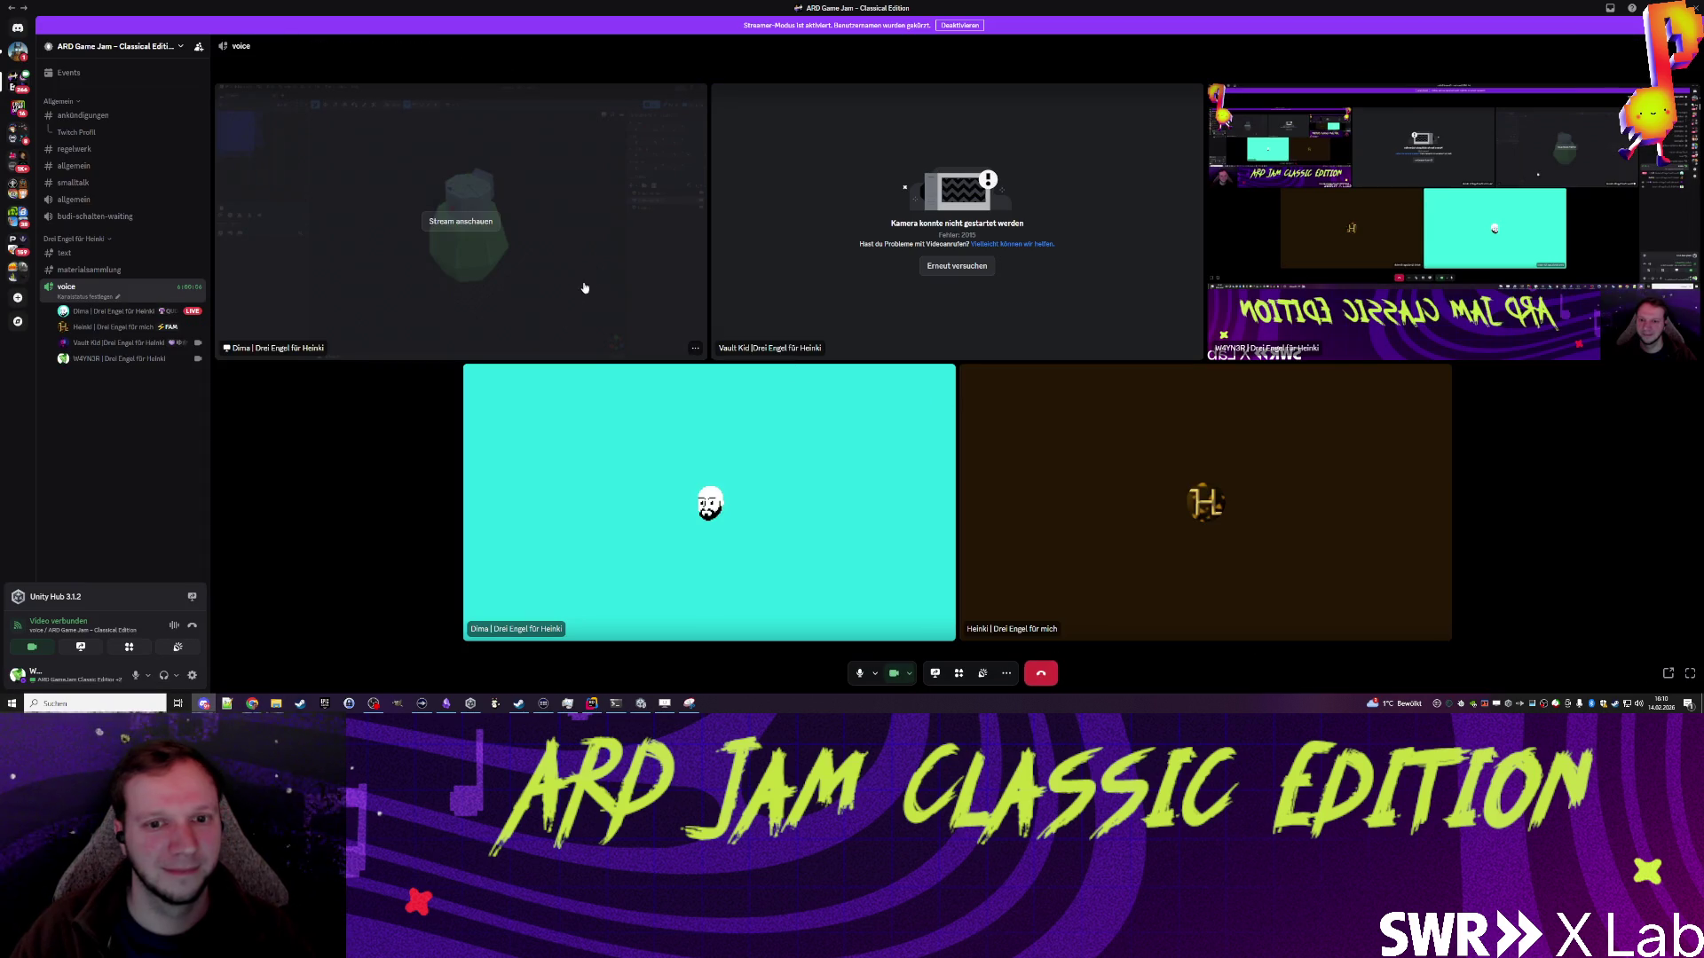
mouse_move(1072, 12)
left_mouse_down()
mouse_move(1143, 7)
mouse_move(36, 197)
mouse_move(0, 124)
left_mouse_up()
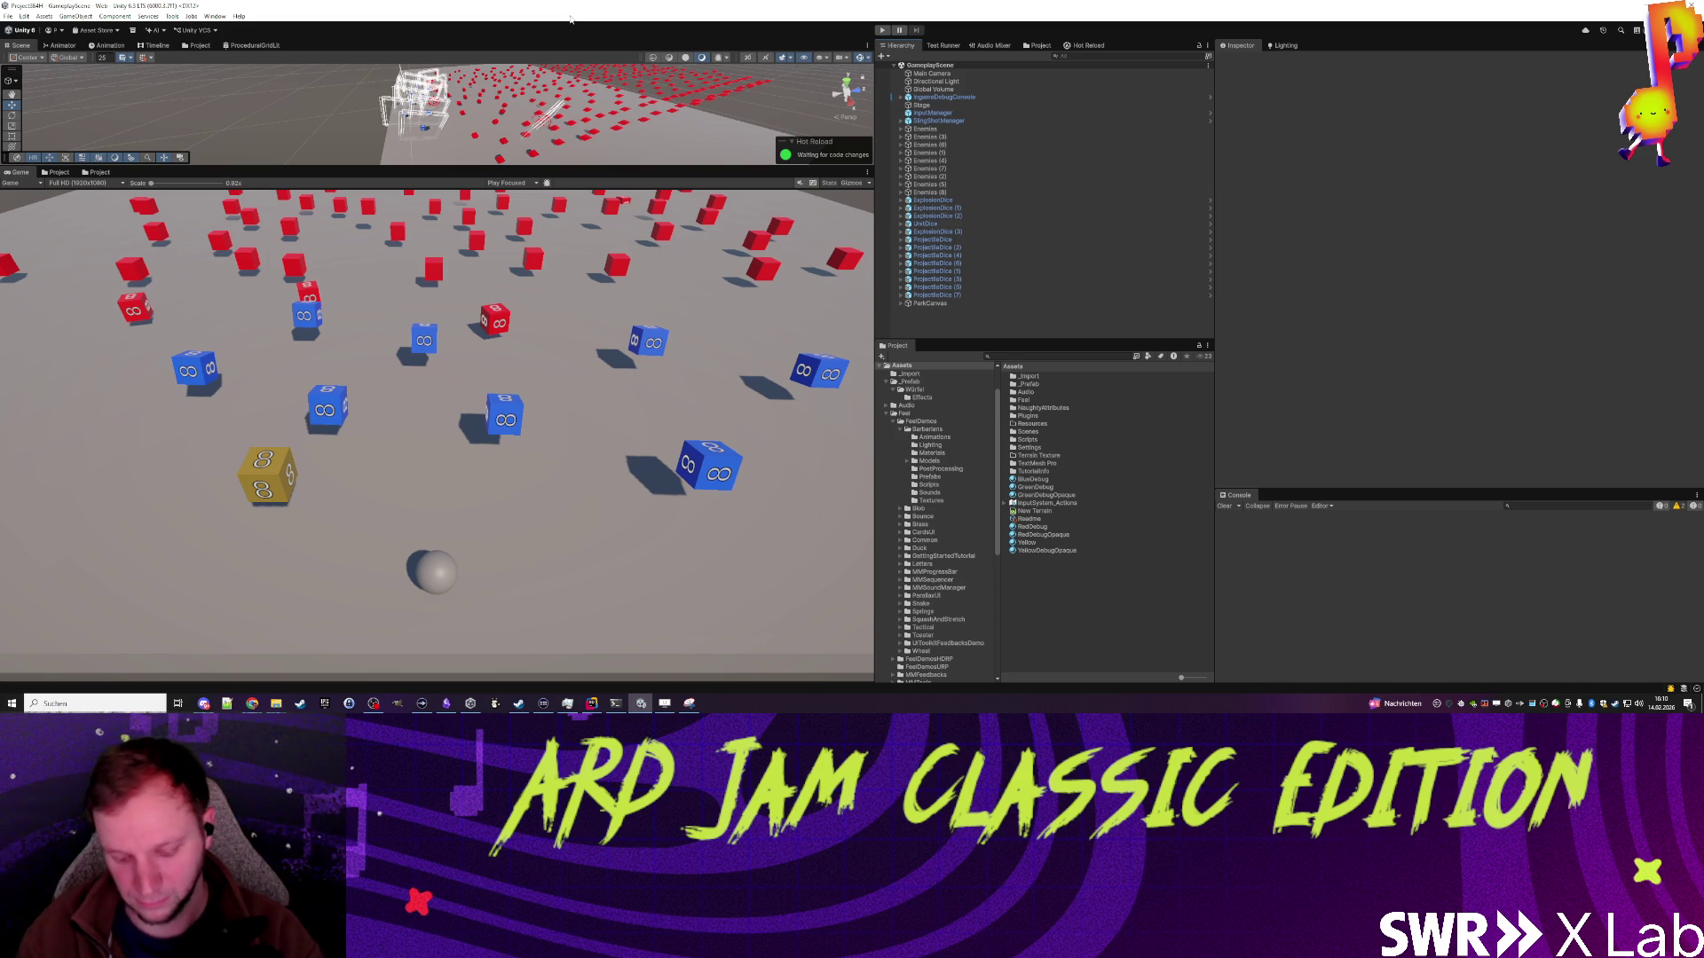
Step: Start play mode and review the copilot-instructions.md and Allied AI commit changes in Rider
left_click(884, 31)
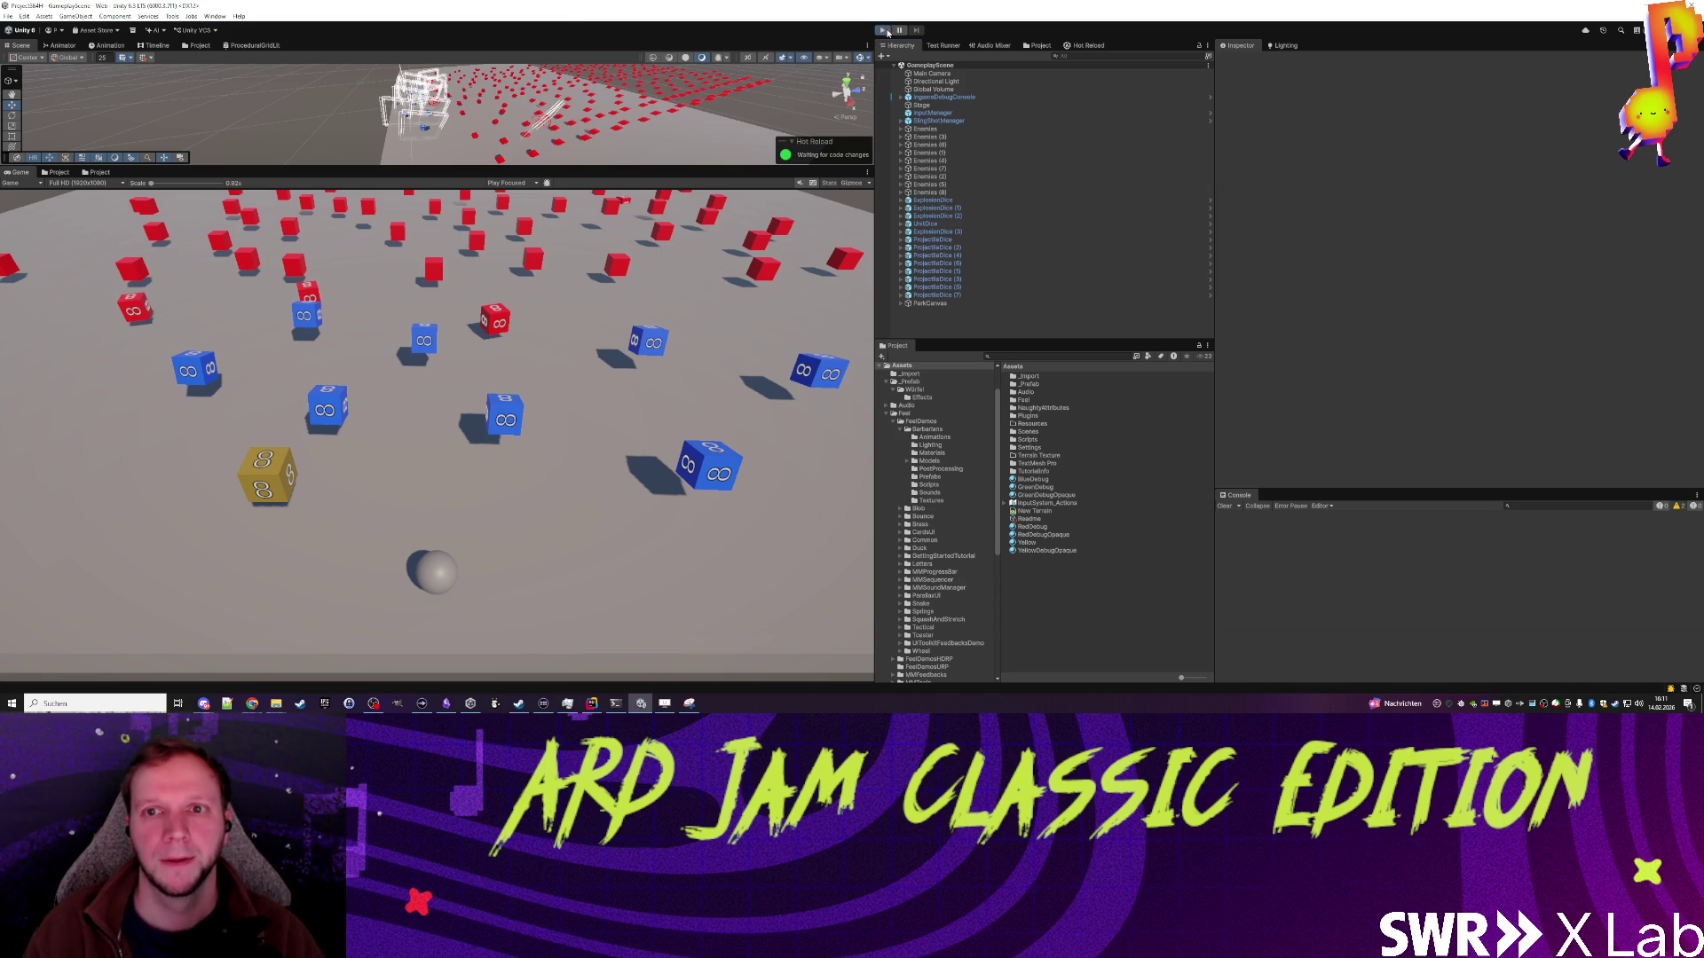
left_click(591, 703)
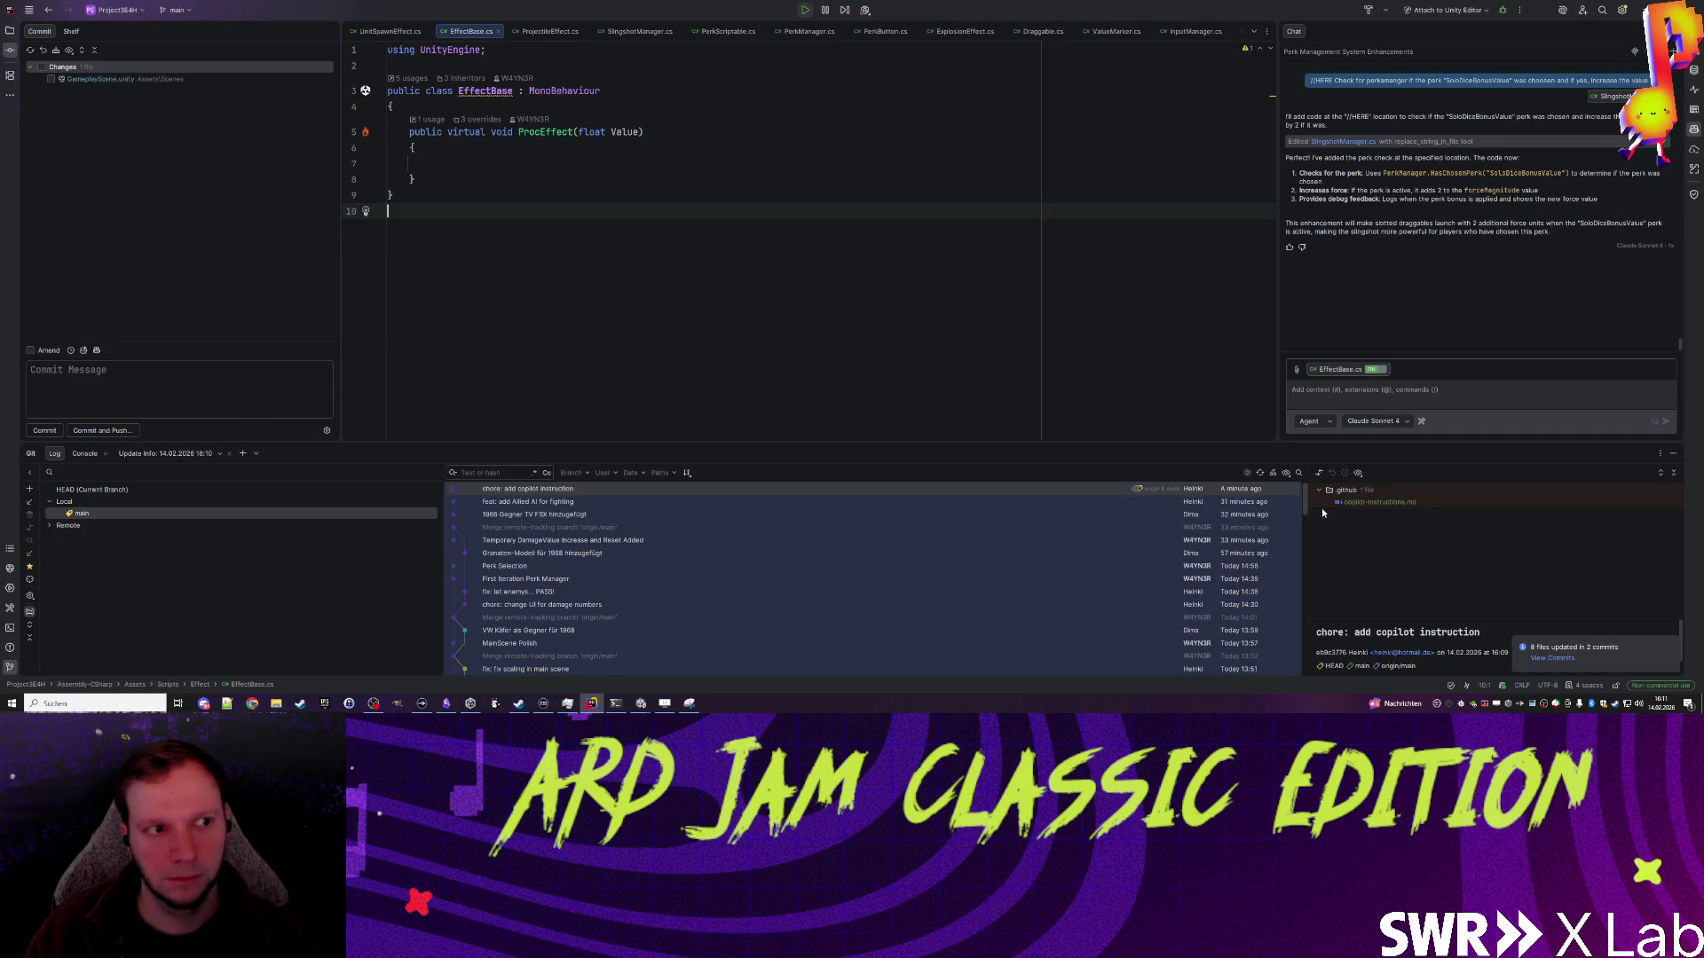
left_click(1385, 503)
left_click(1069, 501)
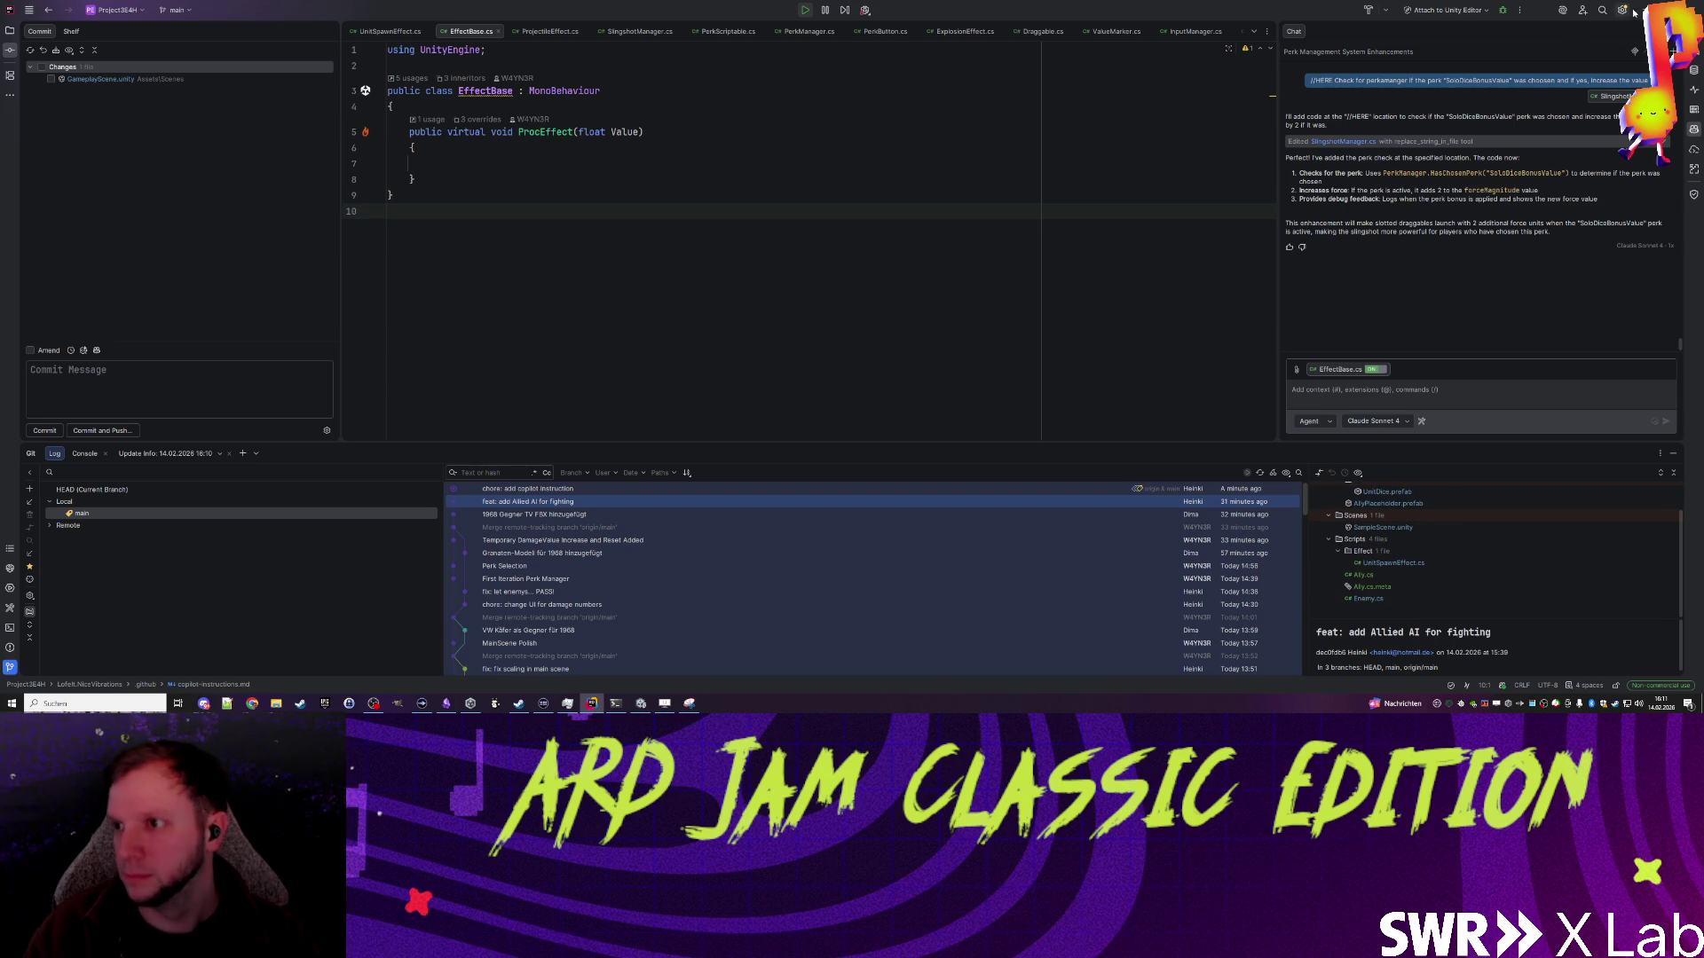
key("alt+Tab")
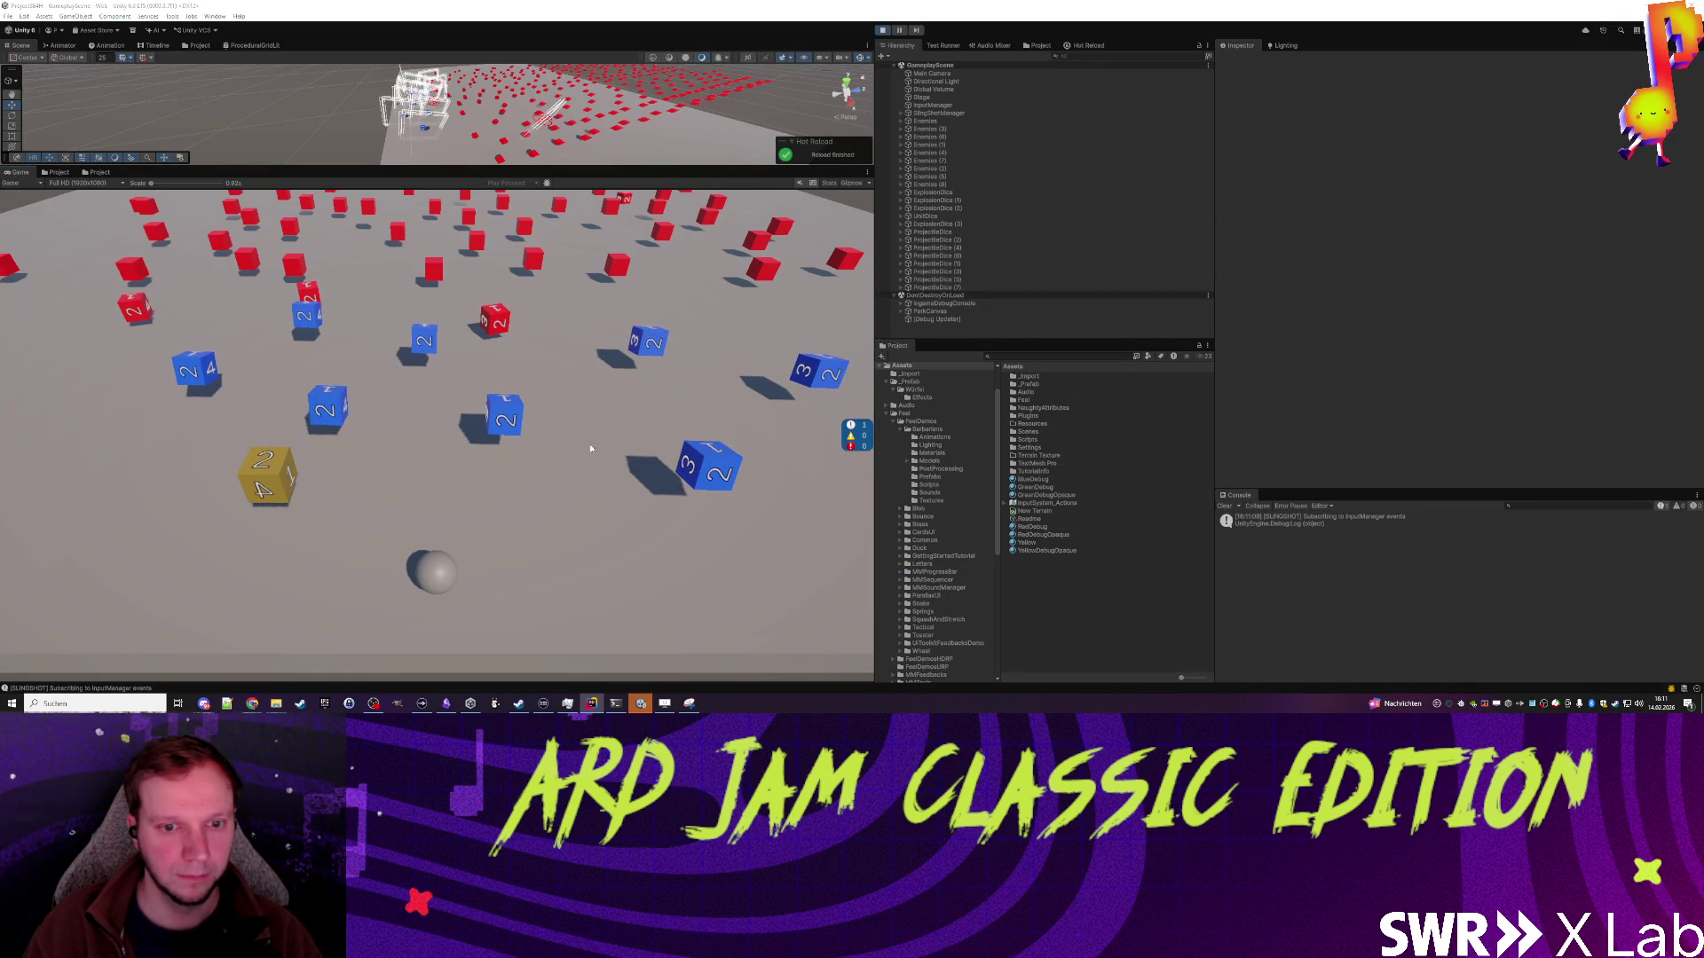
Step: Launch the three slotted dice, then slot a blue and a red die and fire again
left_click(547, 455)
left_click(502, 451)
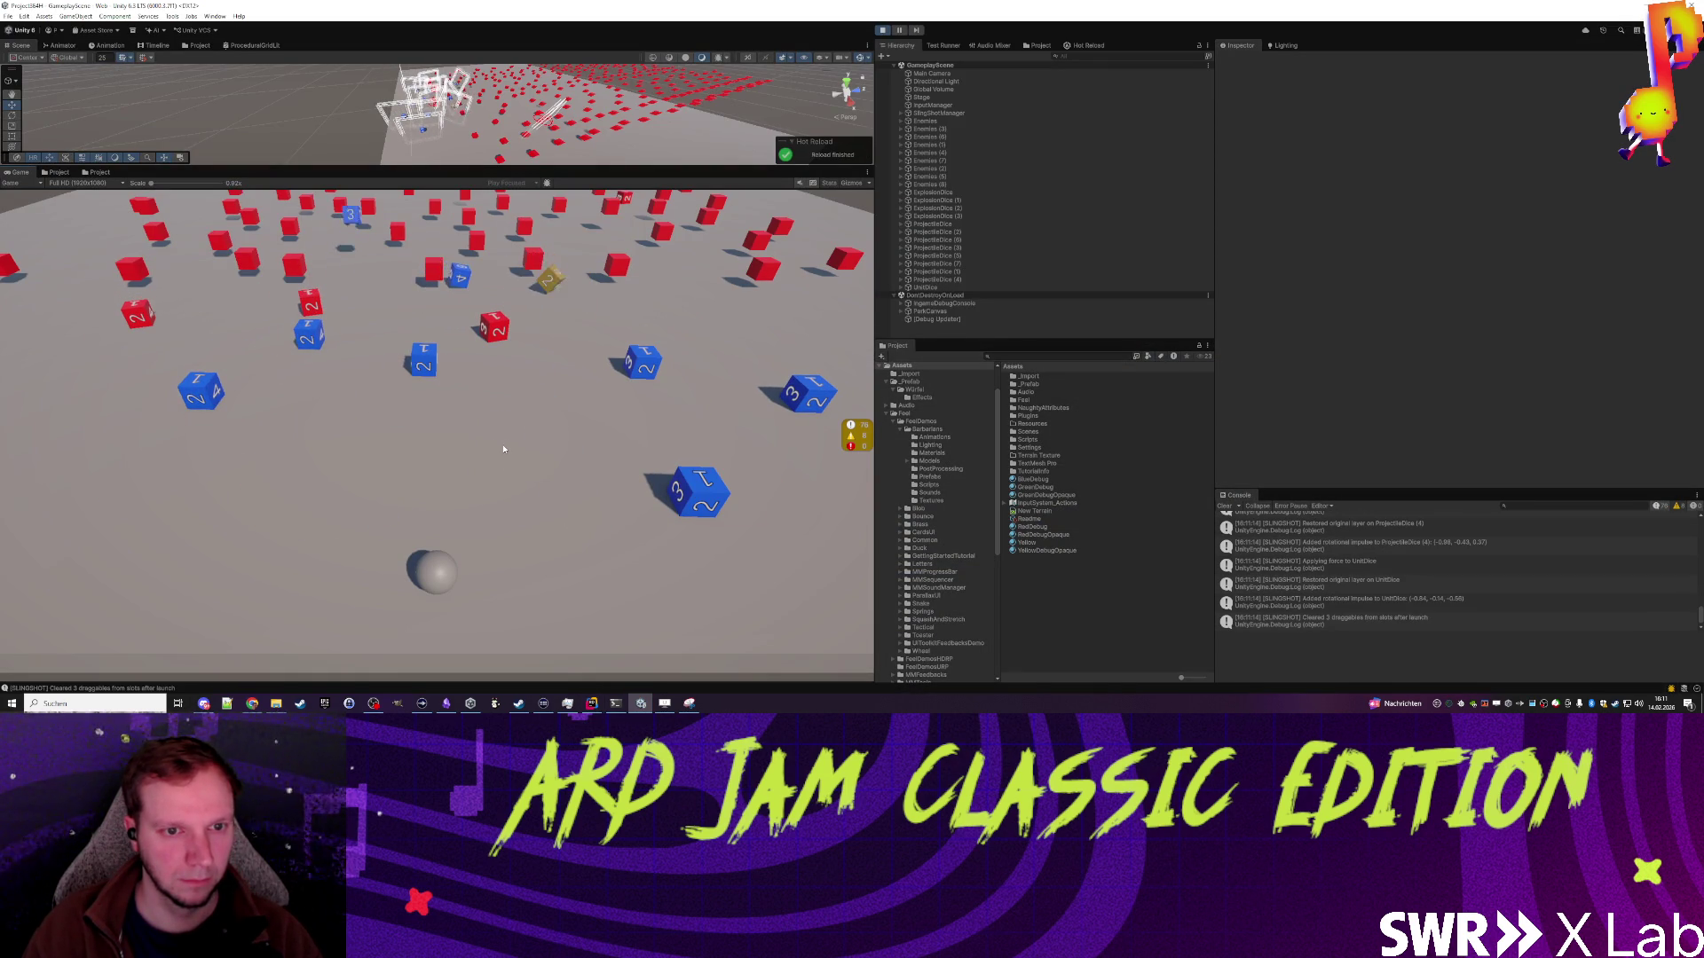
left_click(497, 331)
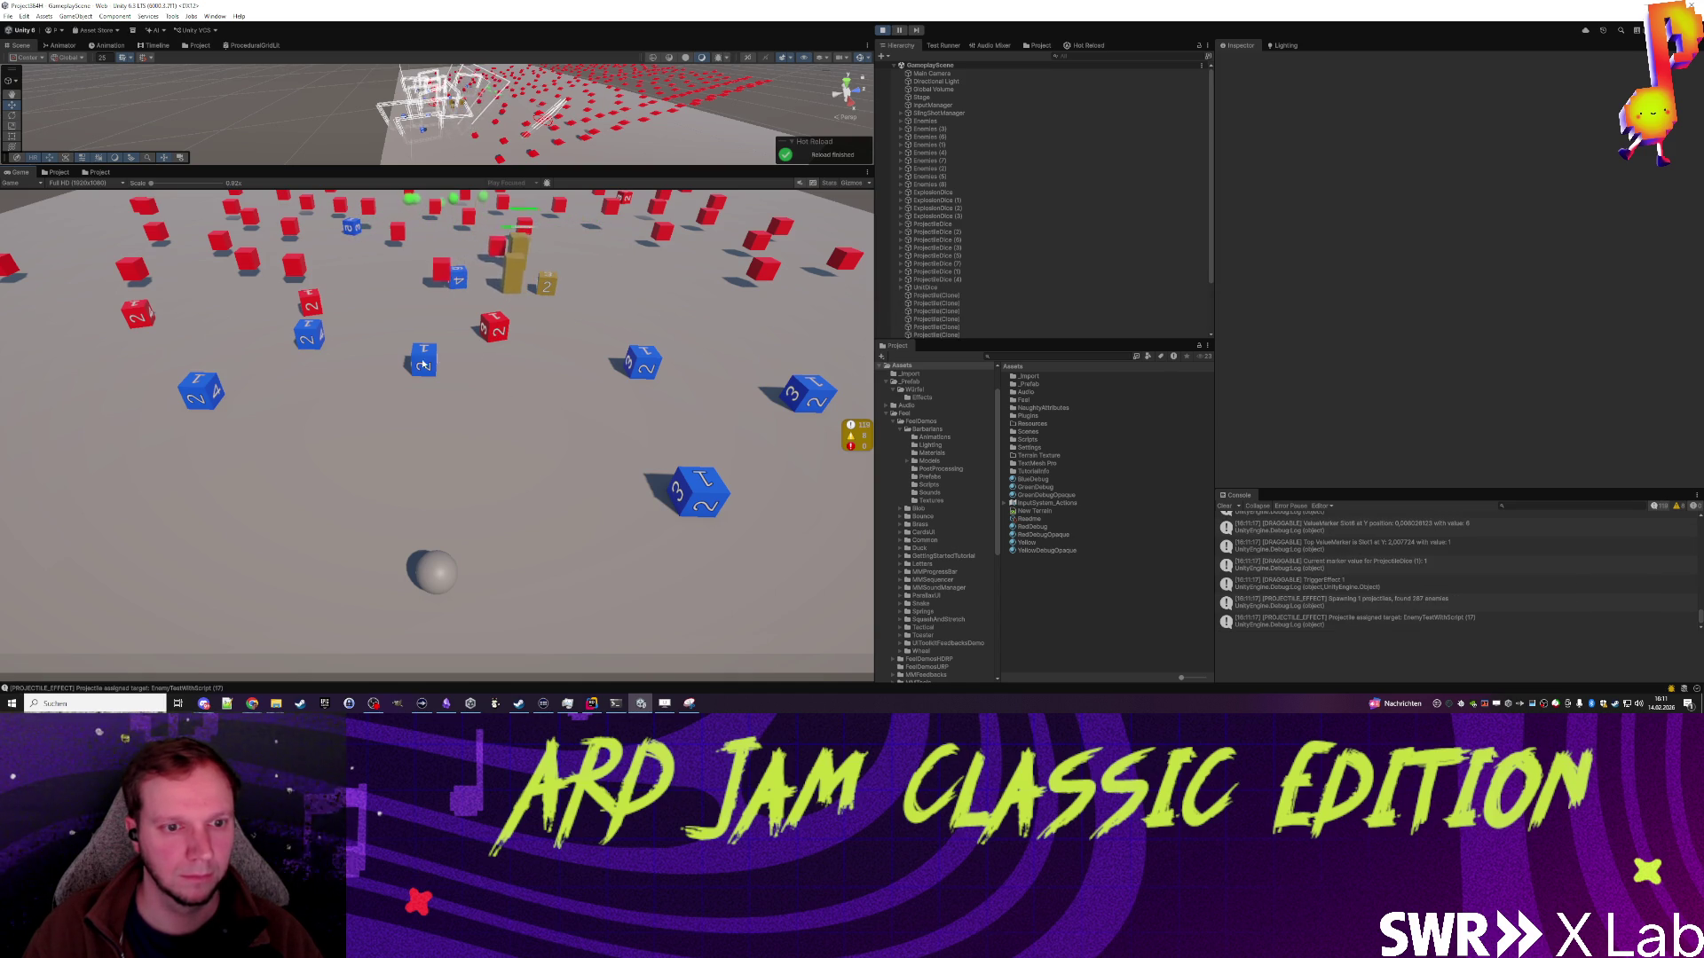
left_click(422, 360)
left_click(494, 329)
left_click(639, 362)
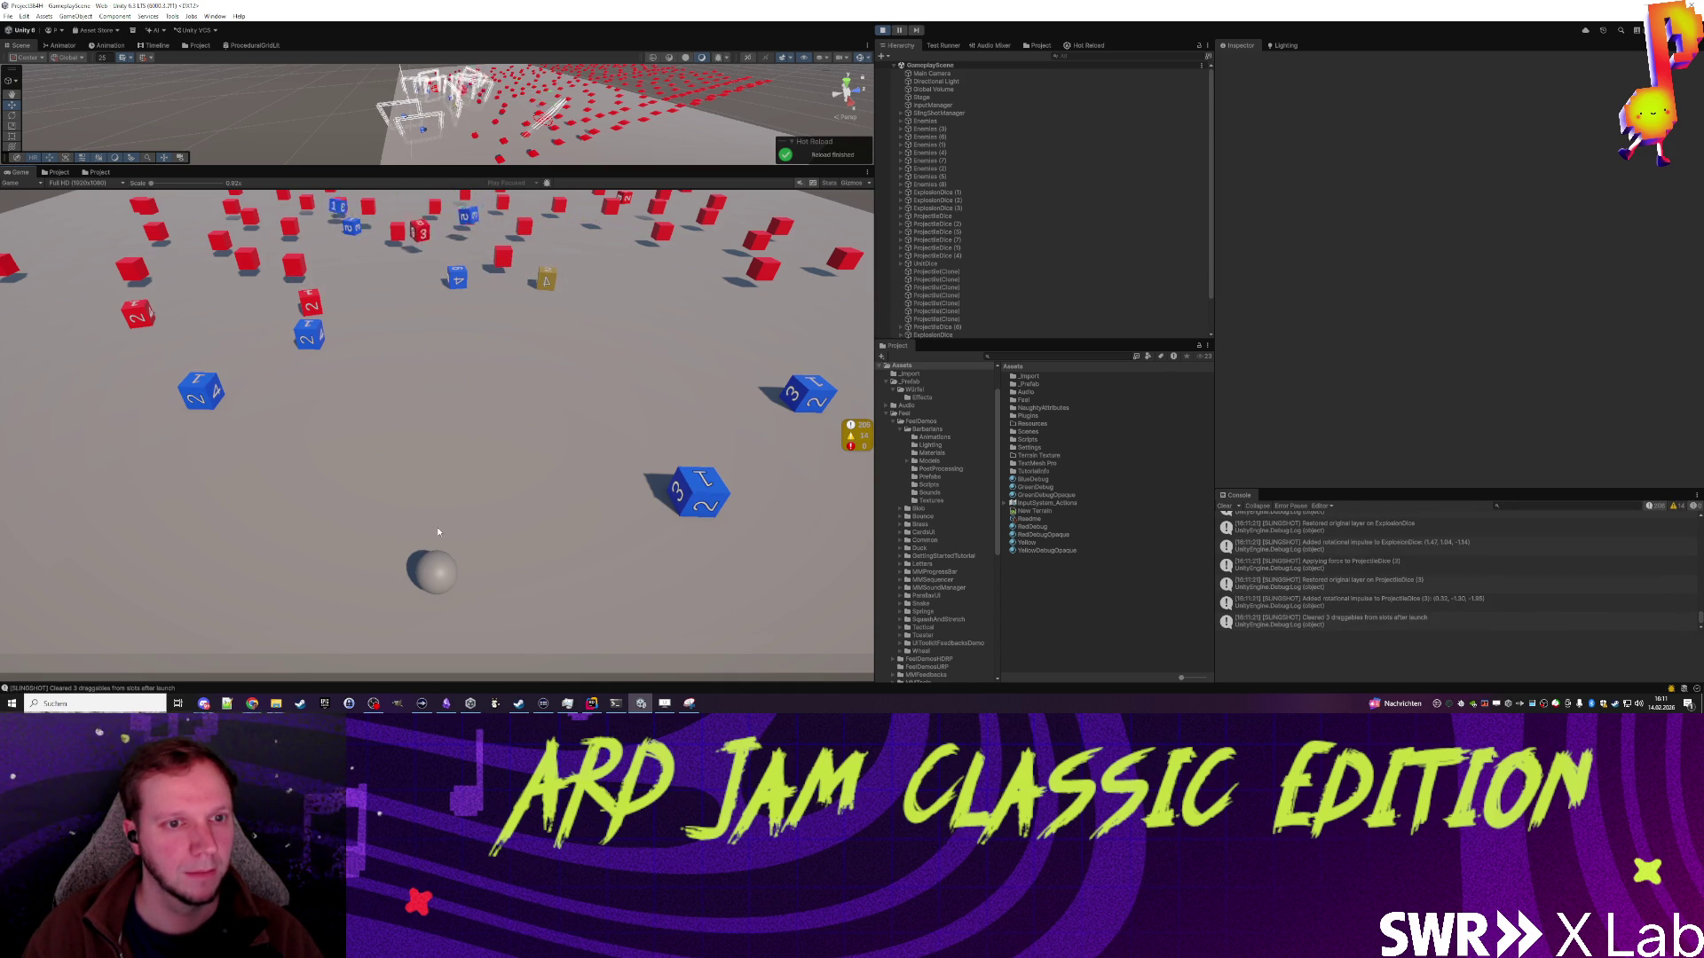
Step: Slot three red explosion dice, sling them at the enemy cubes, and stop play mode
left_click(138, 314)
left_click(310, 303)
left_click(414, 243)
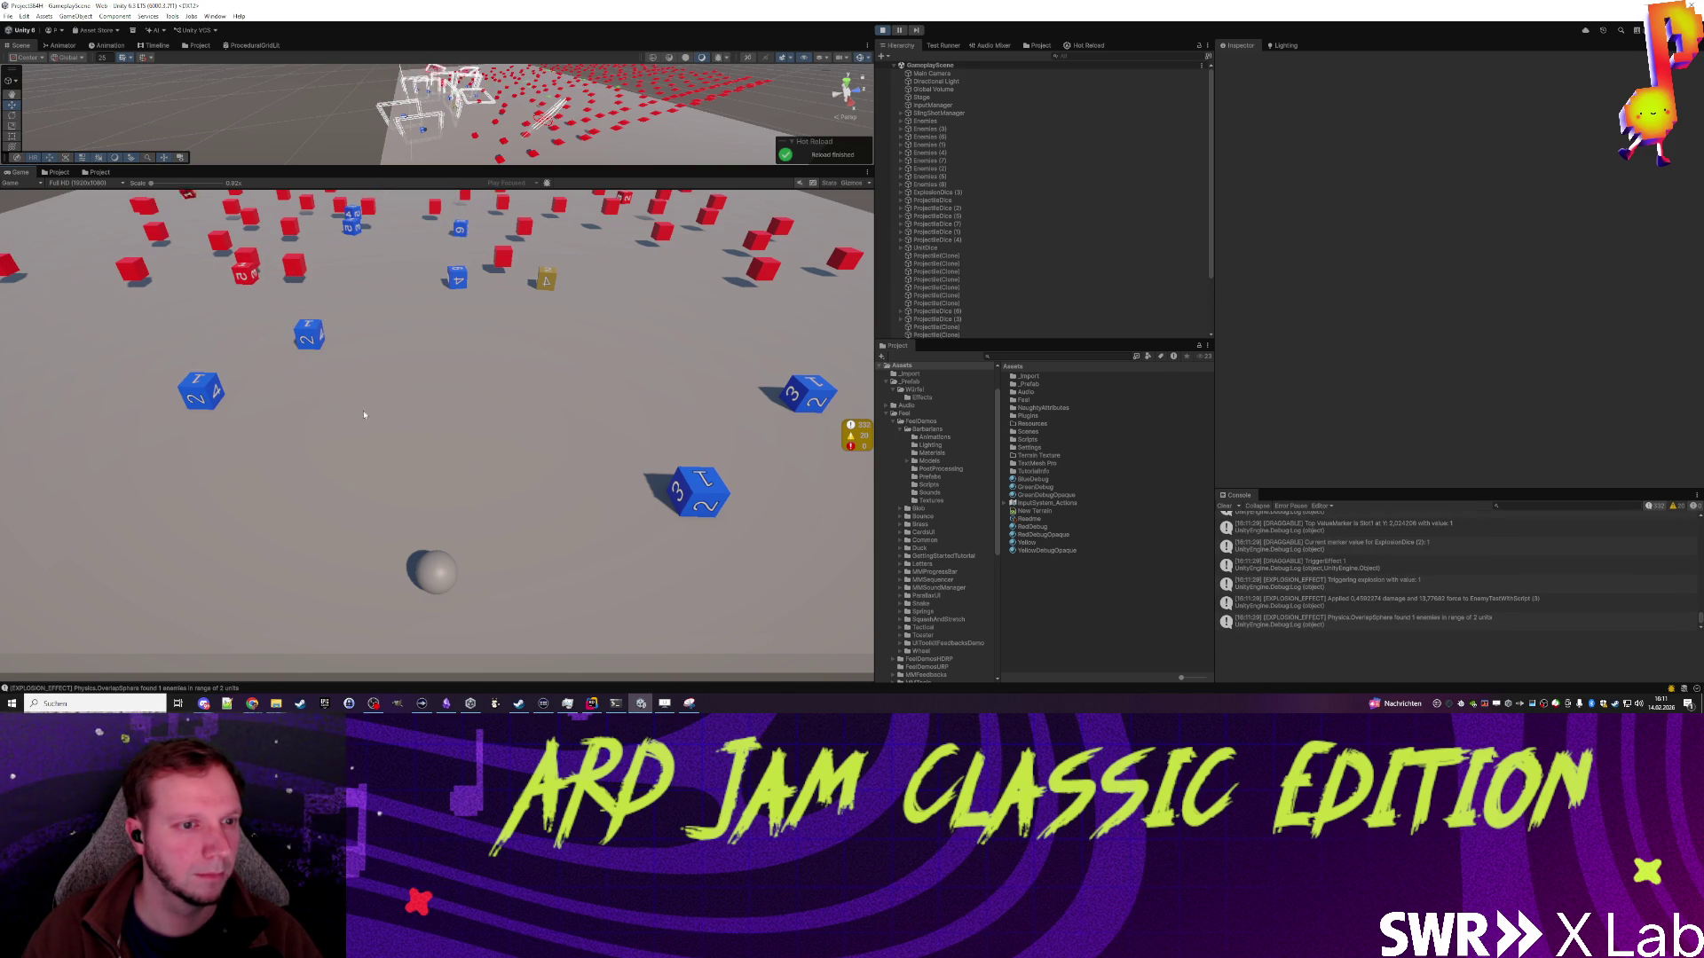
left_click_drag(250, 283, 248, 305)
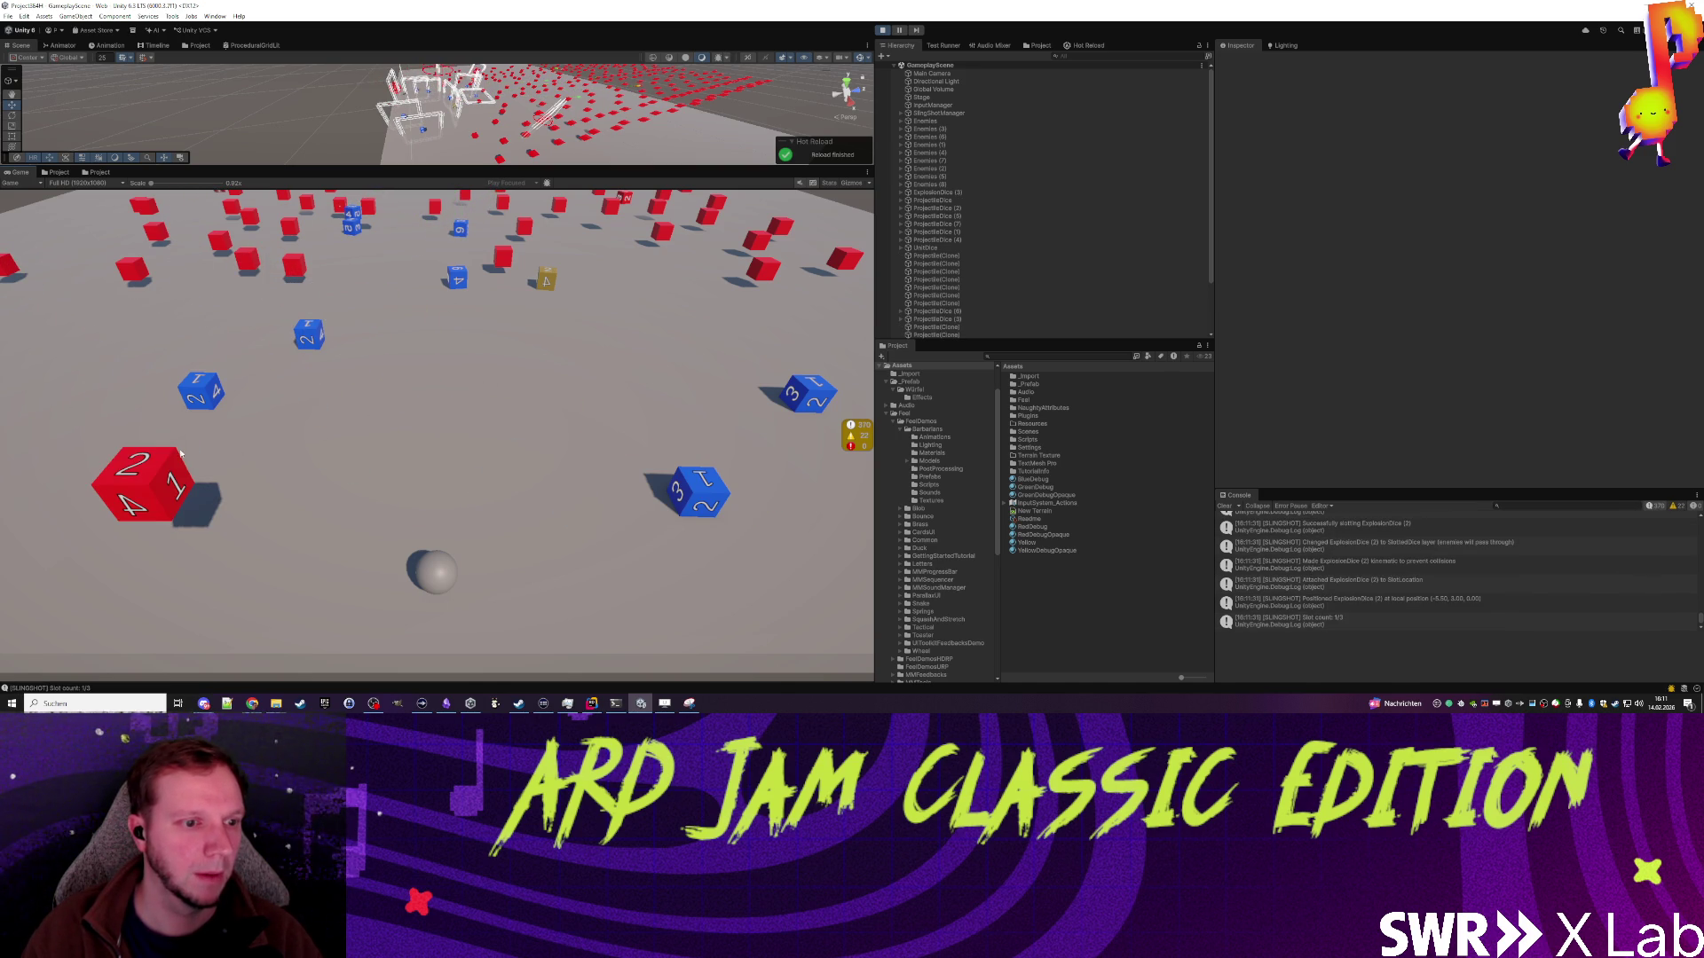
left_click_drag(188, 452, 178, 492)
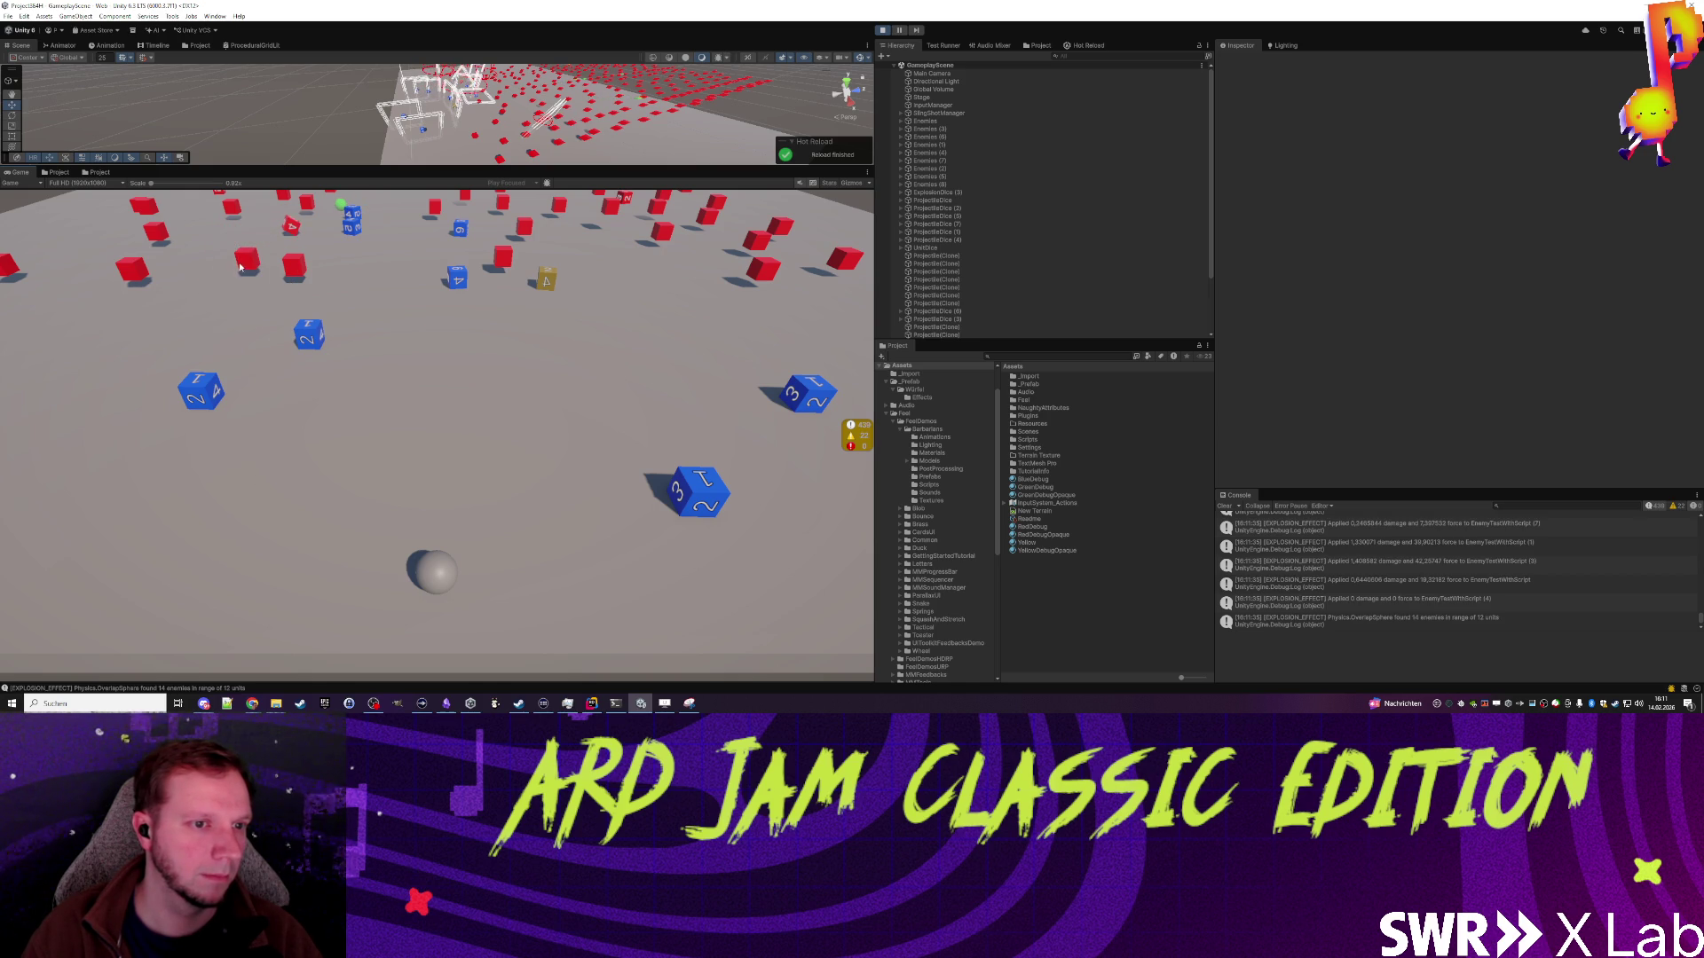
mouse_move(286, 230)
left_mouse_down()
mouse_move(133, 487)
mouse_move(154, 510)
left_mouse_up()
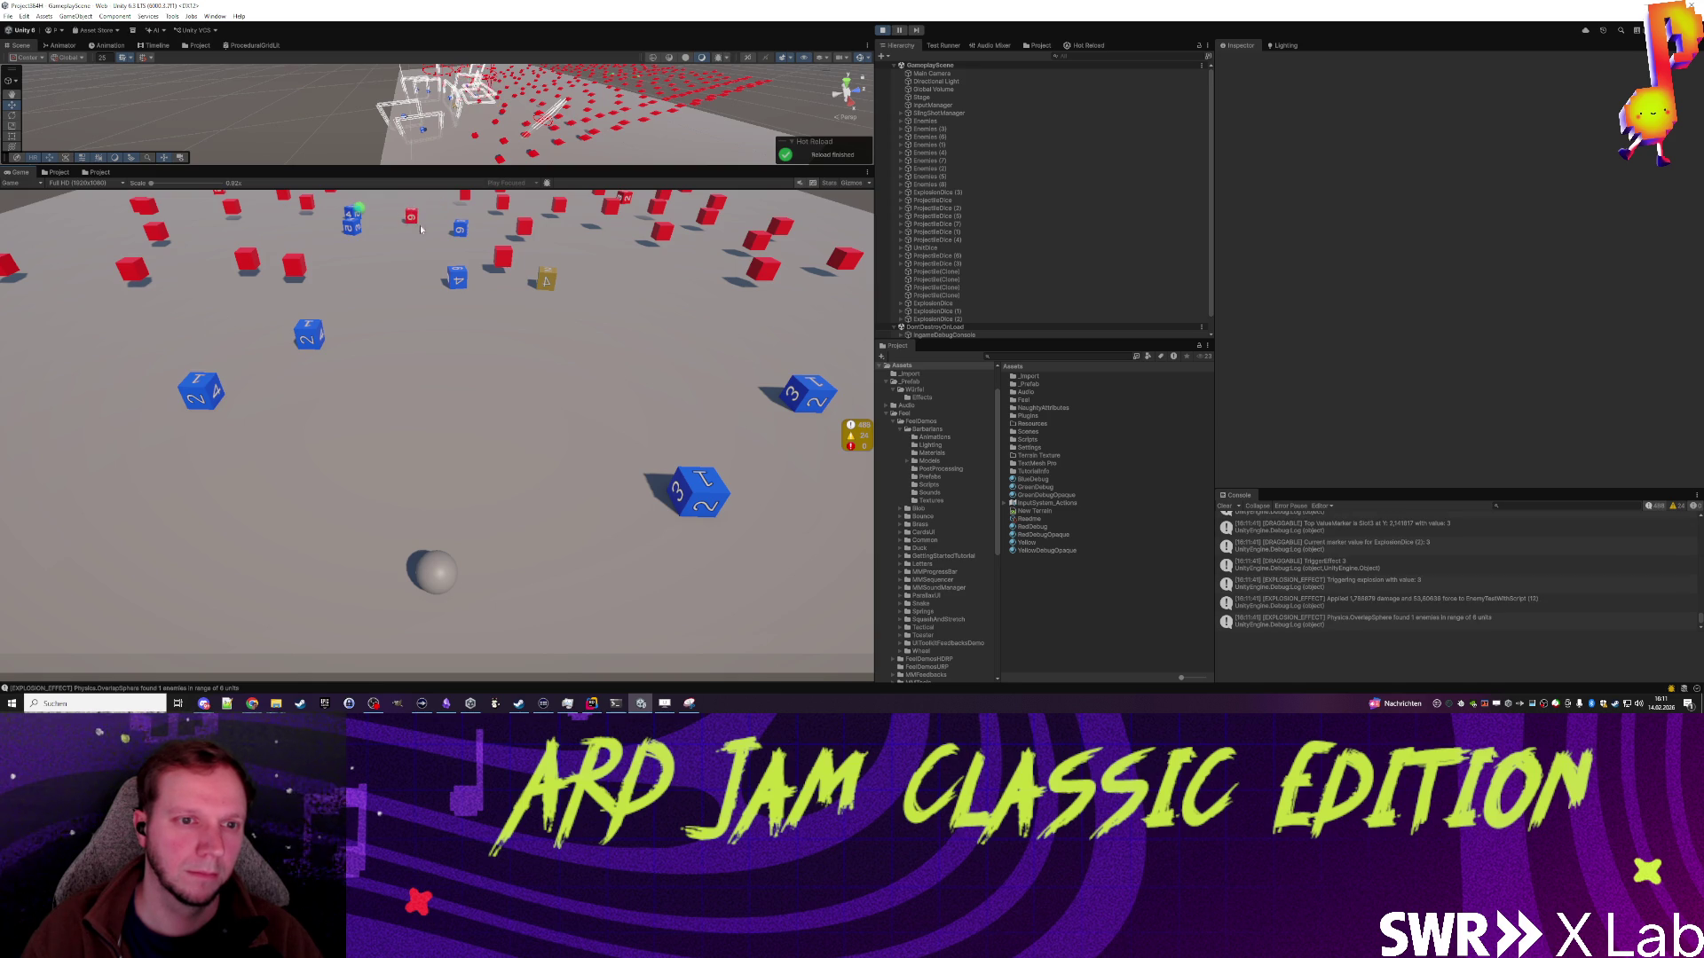
left_click_drag(120, 521, 120, 522)
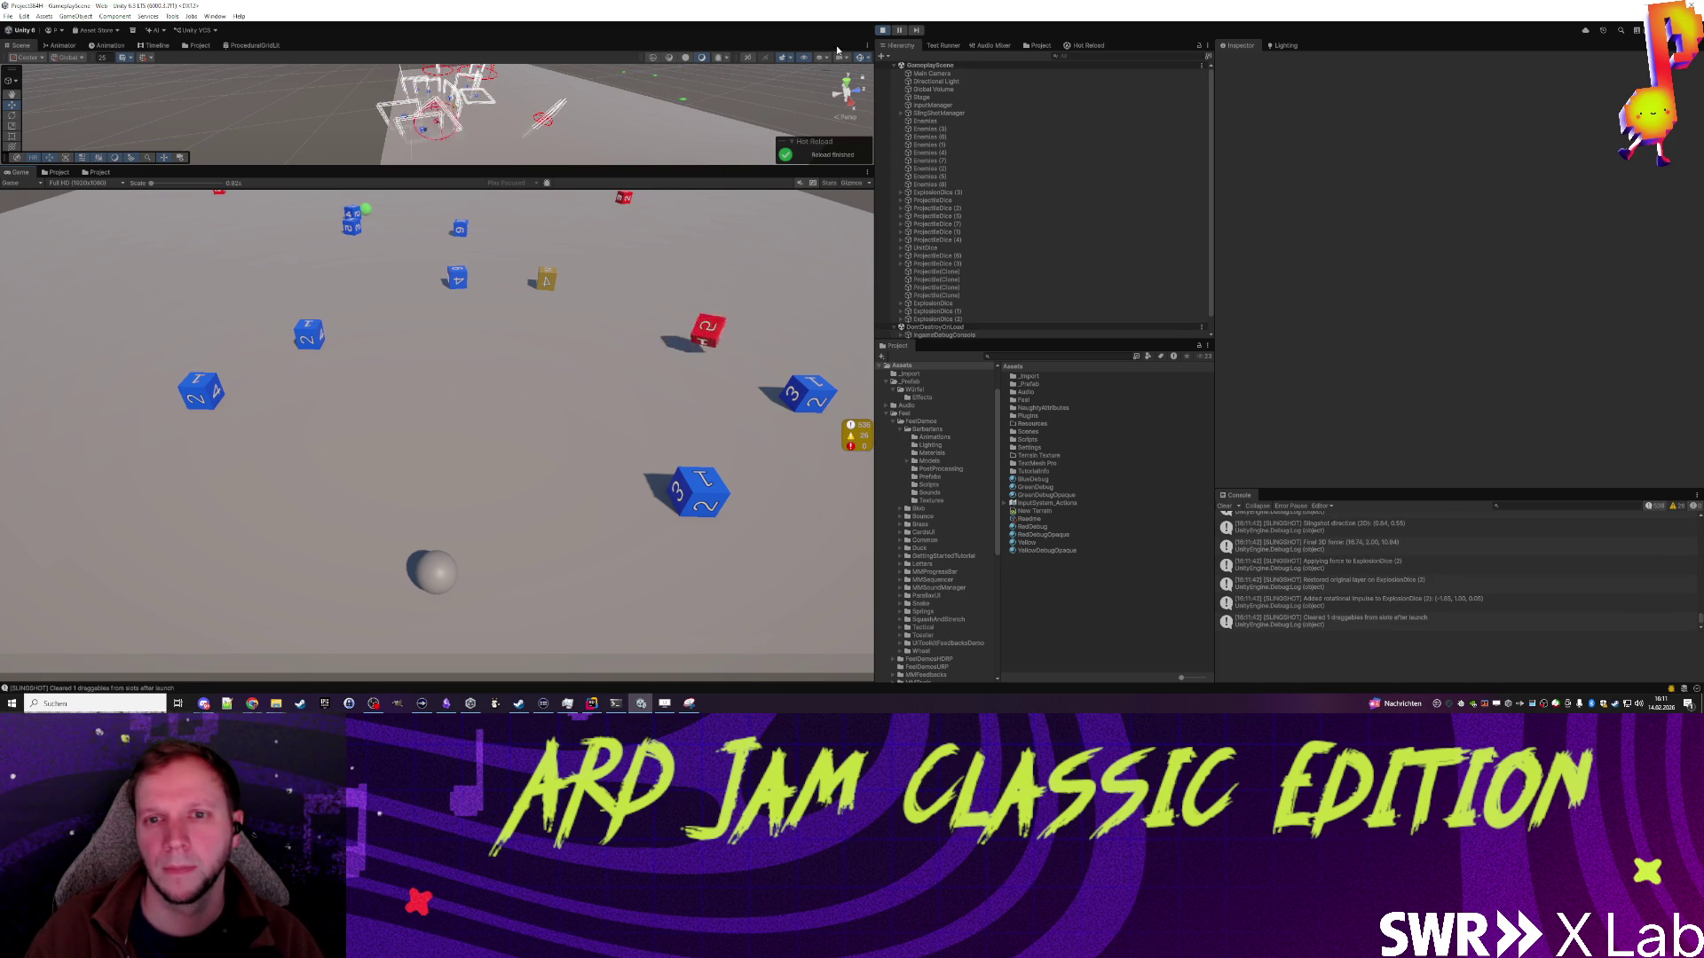
left_click(881, 33)
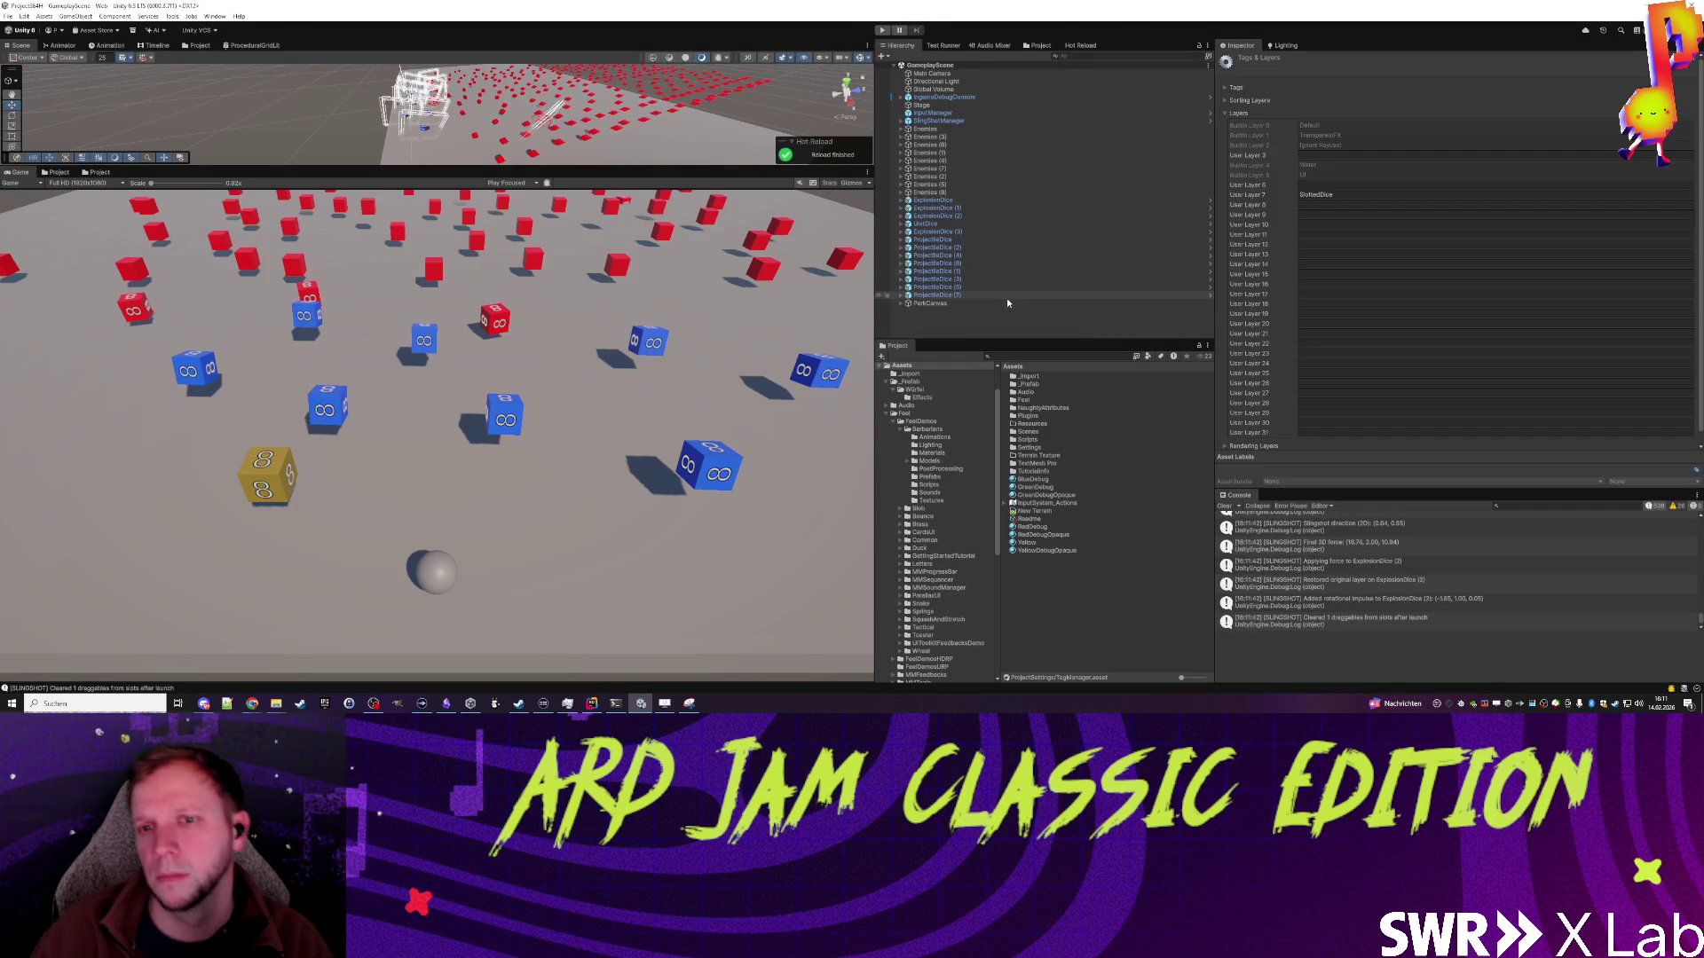
Step: Select Enemies (2), replay the scene aiming a blue die, stop it, and switch to Rider
left_click(966, 177)
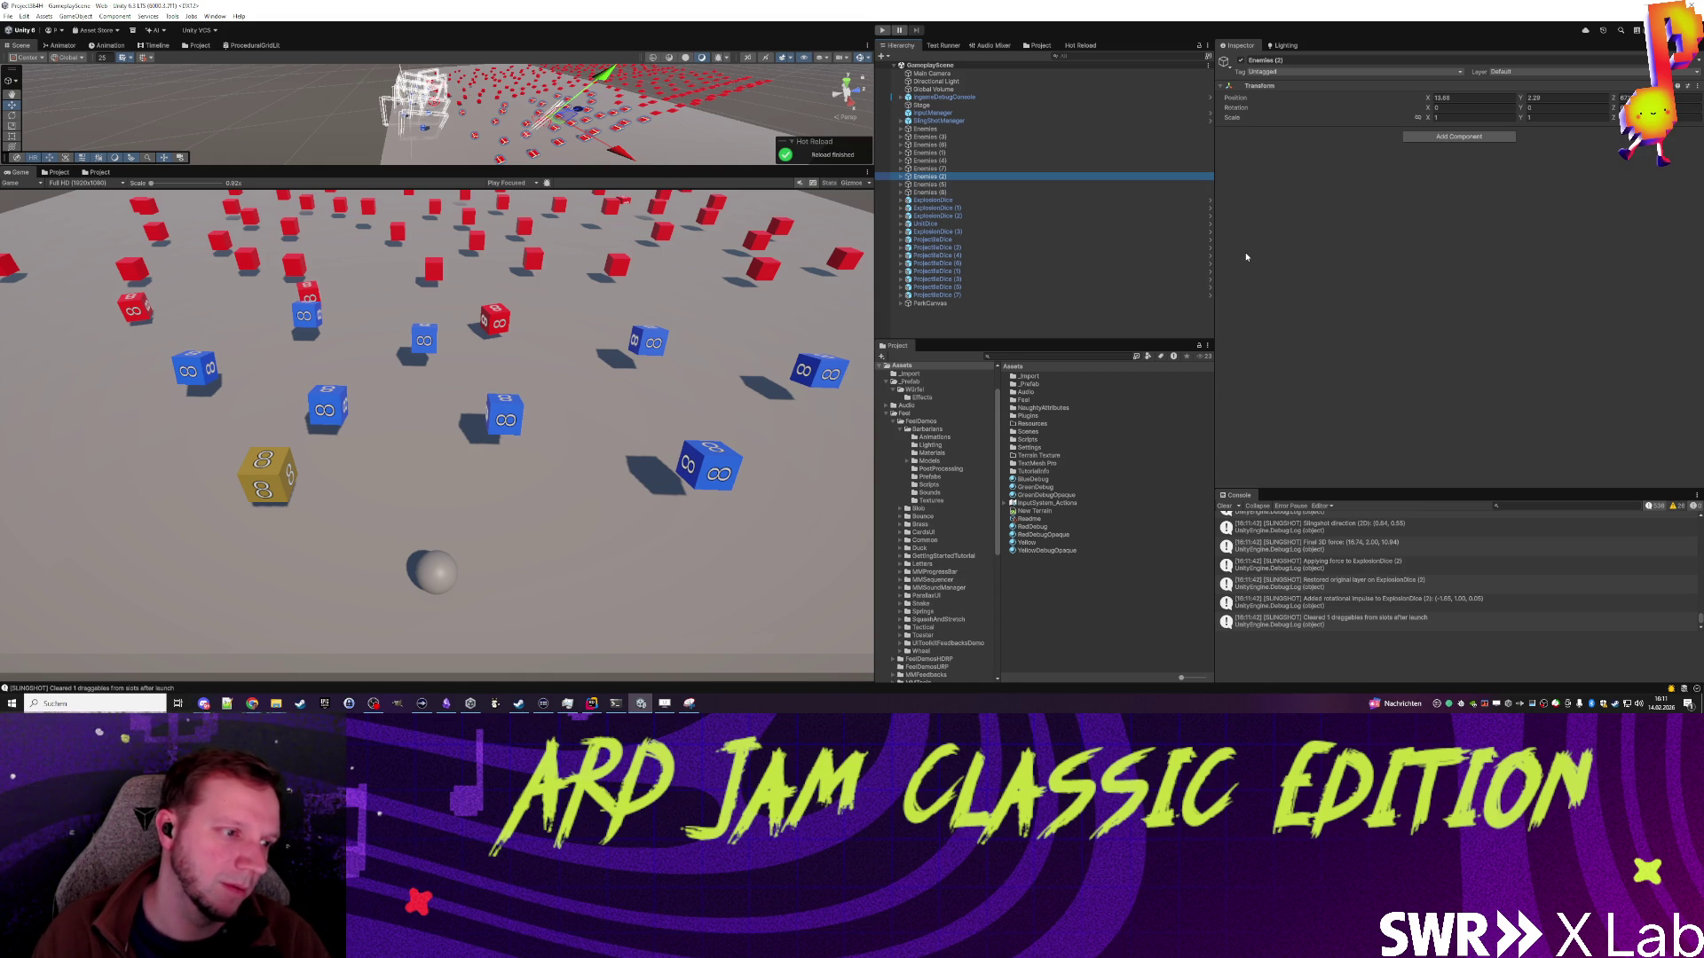
left_click(490, 429)
left_click(881, 31)
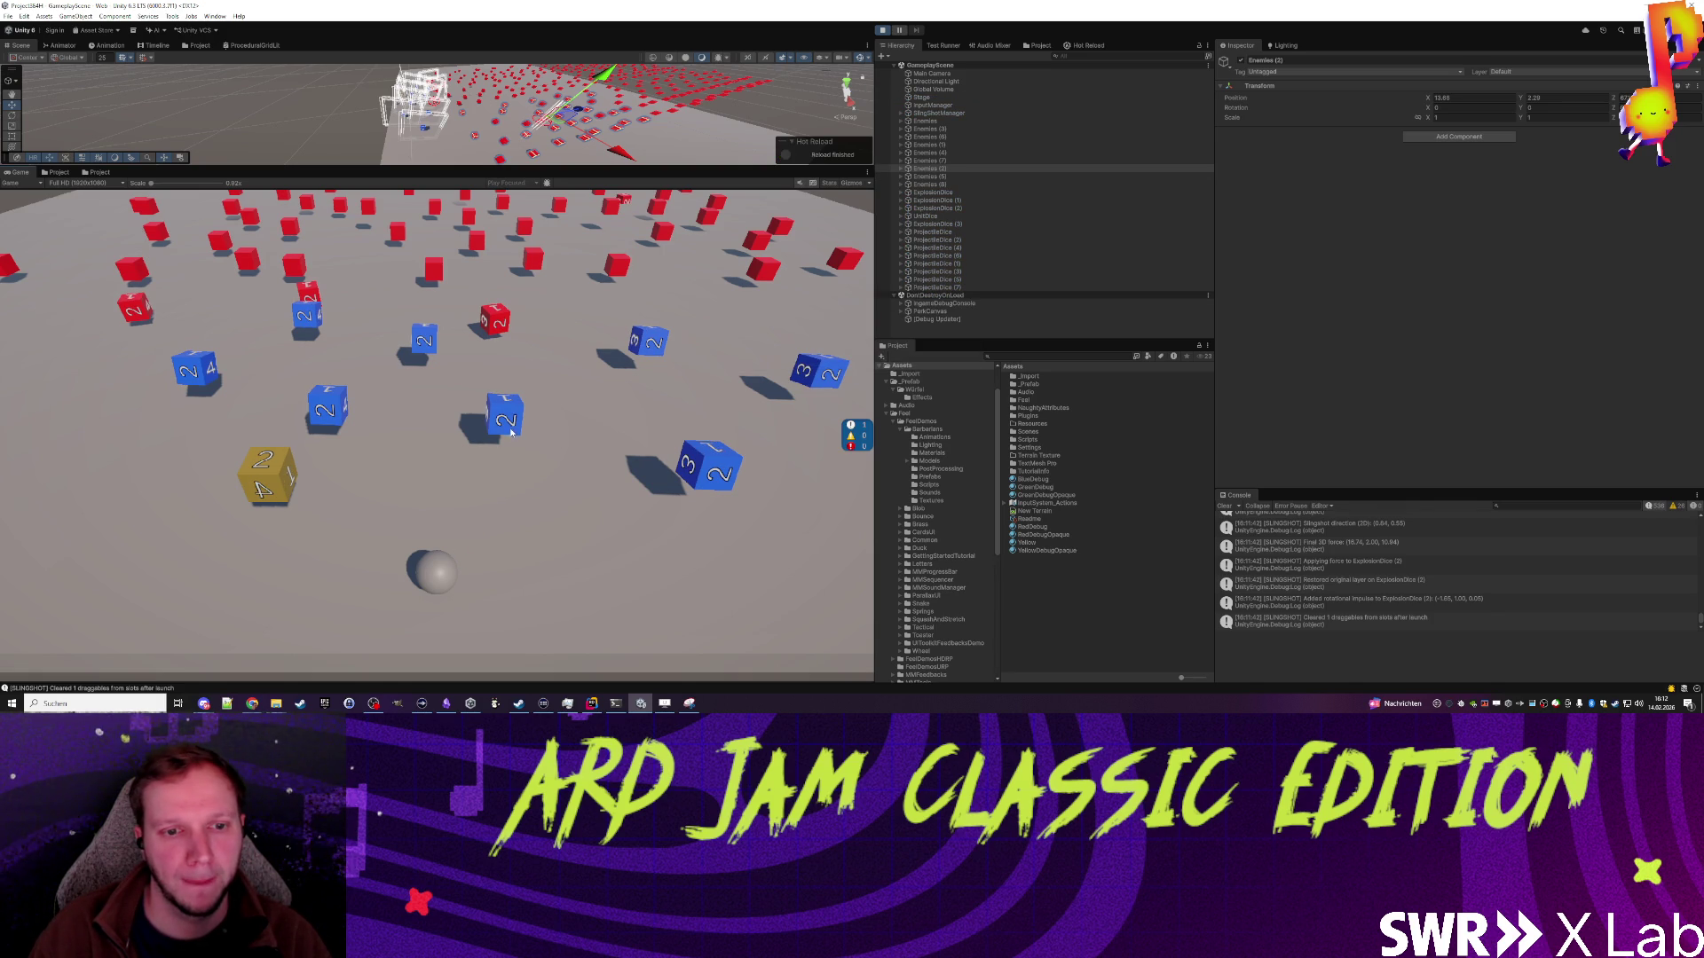
left_click_drag(140, 520, 139, 521)
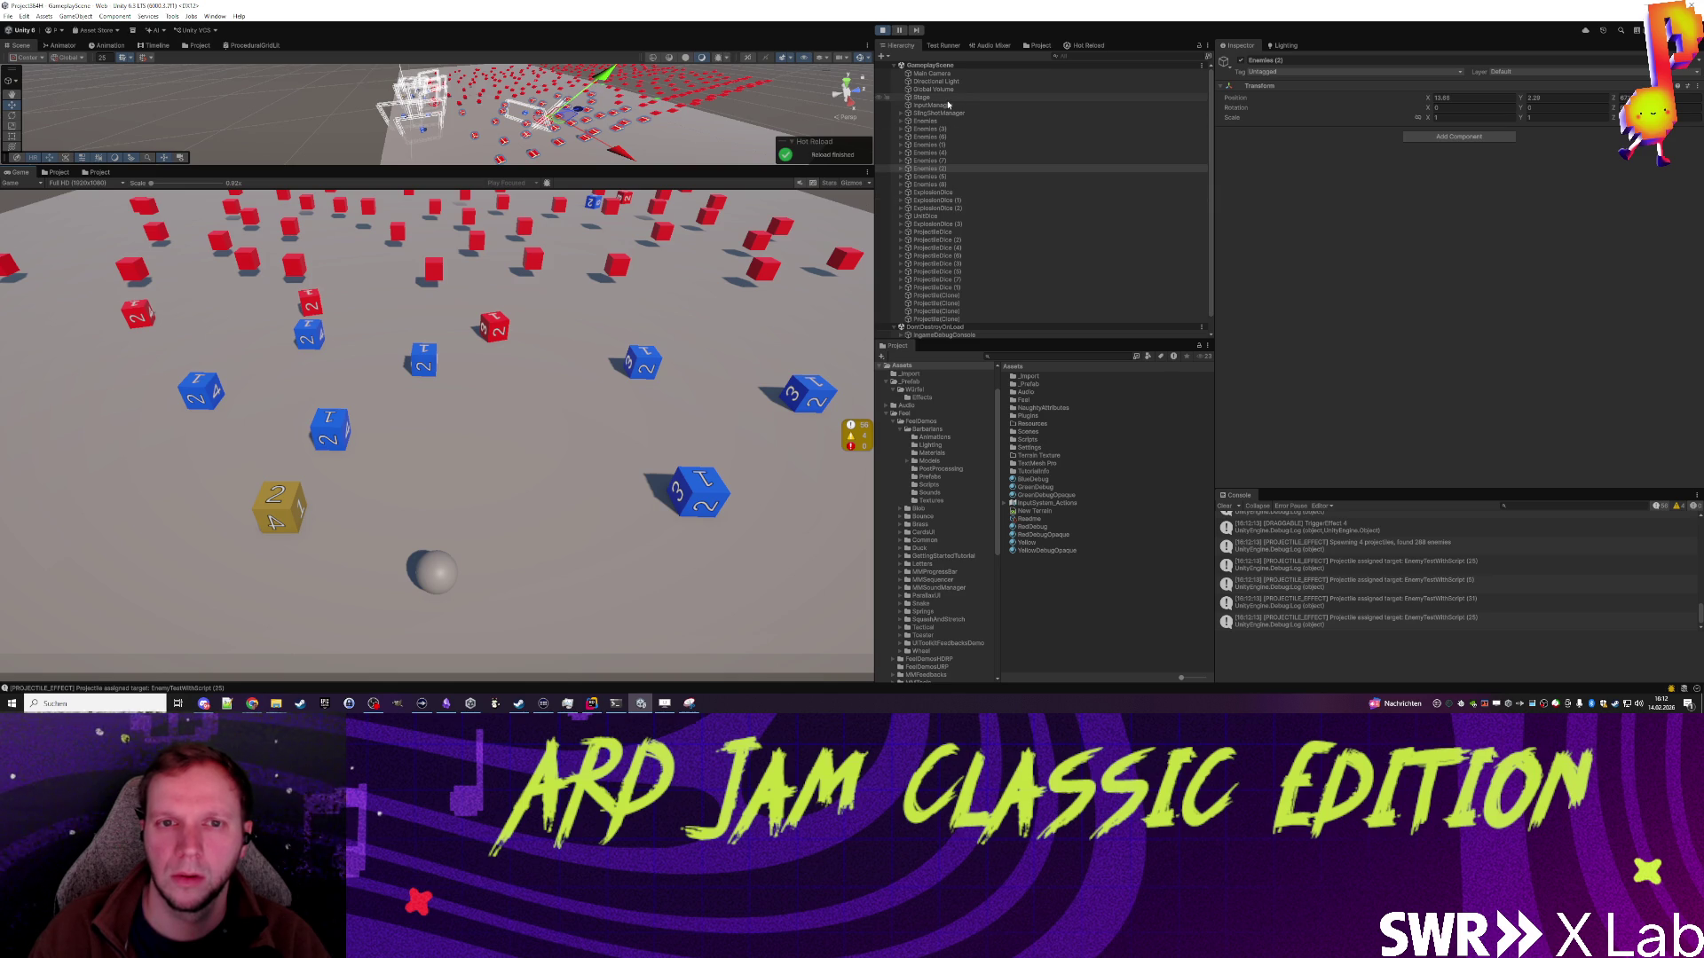
left_click(883, 33)
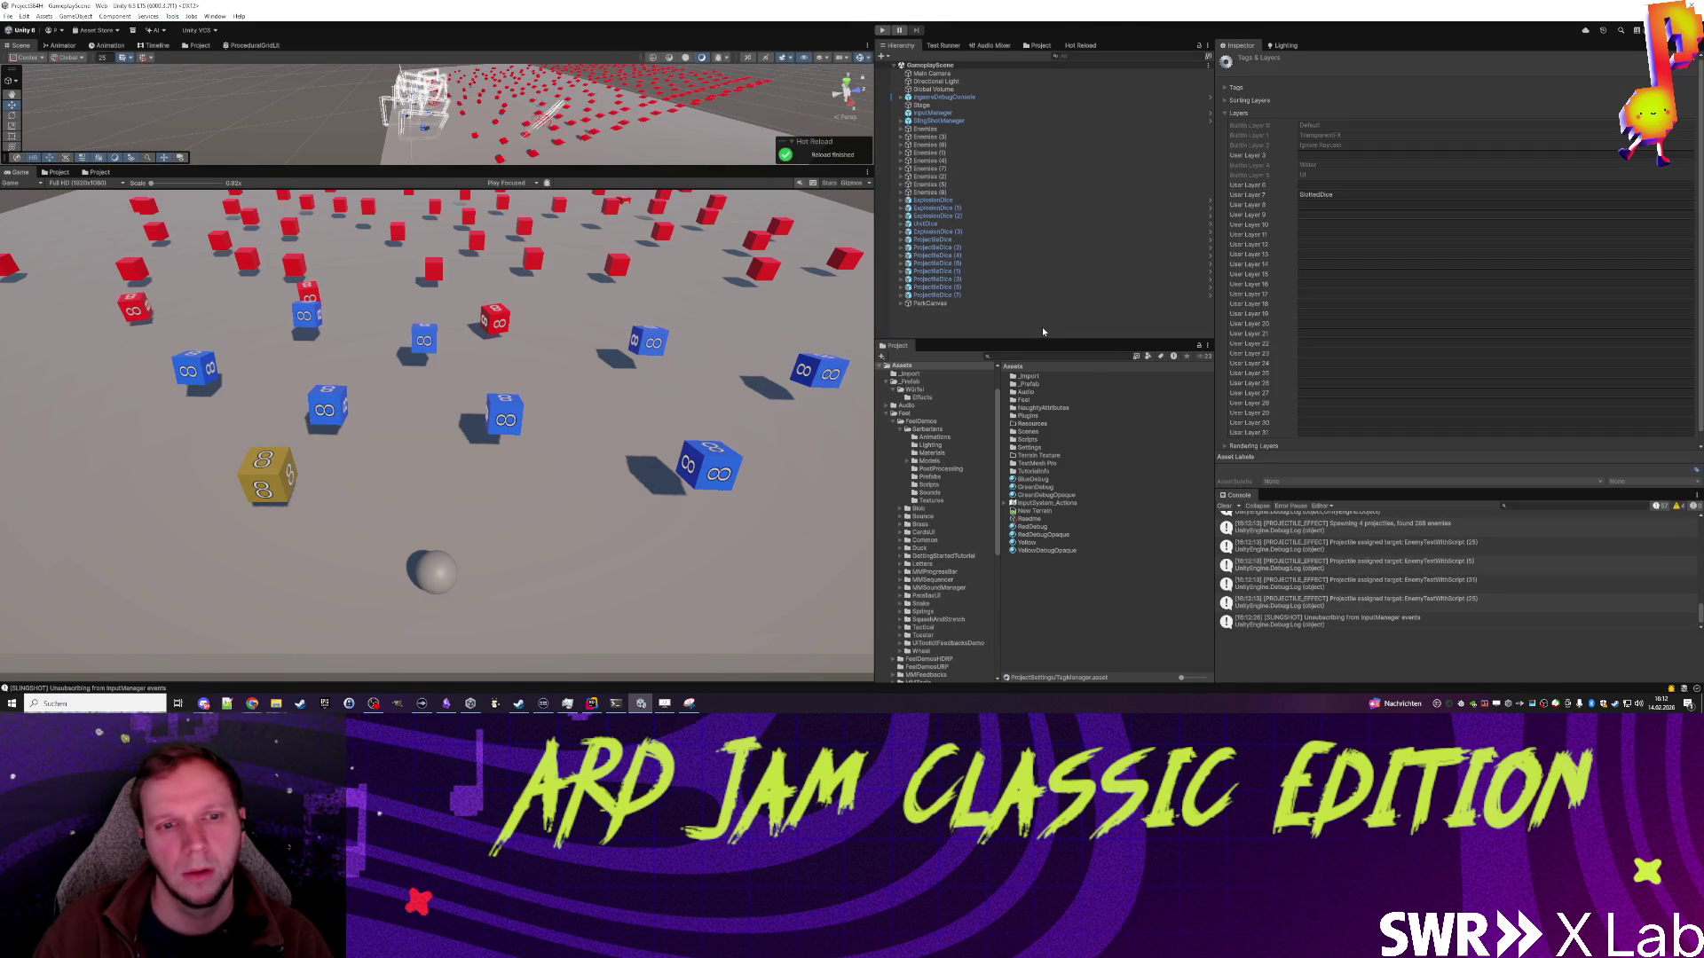
left_click(592, 703)
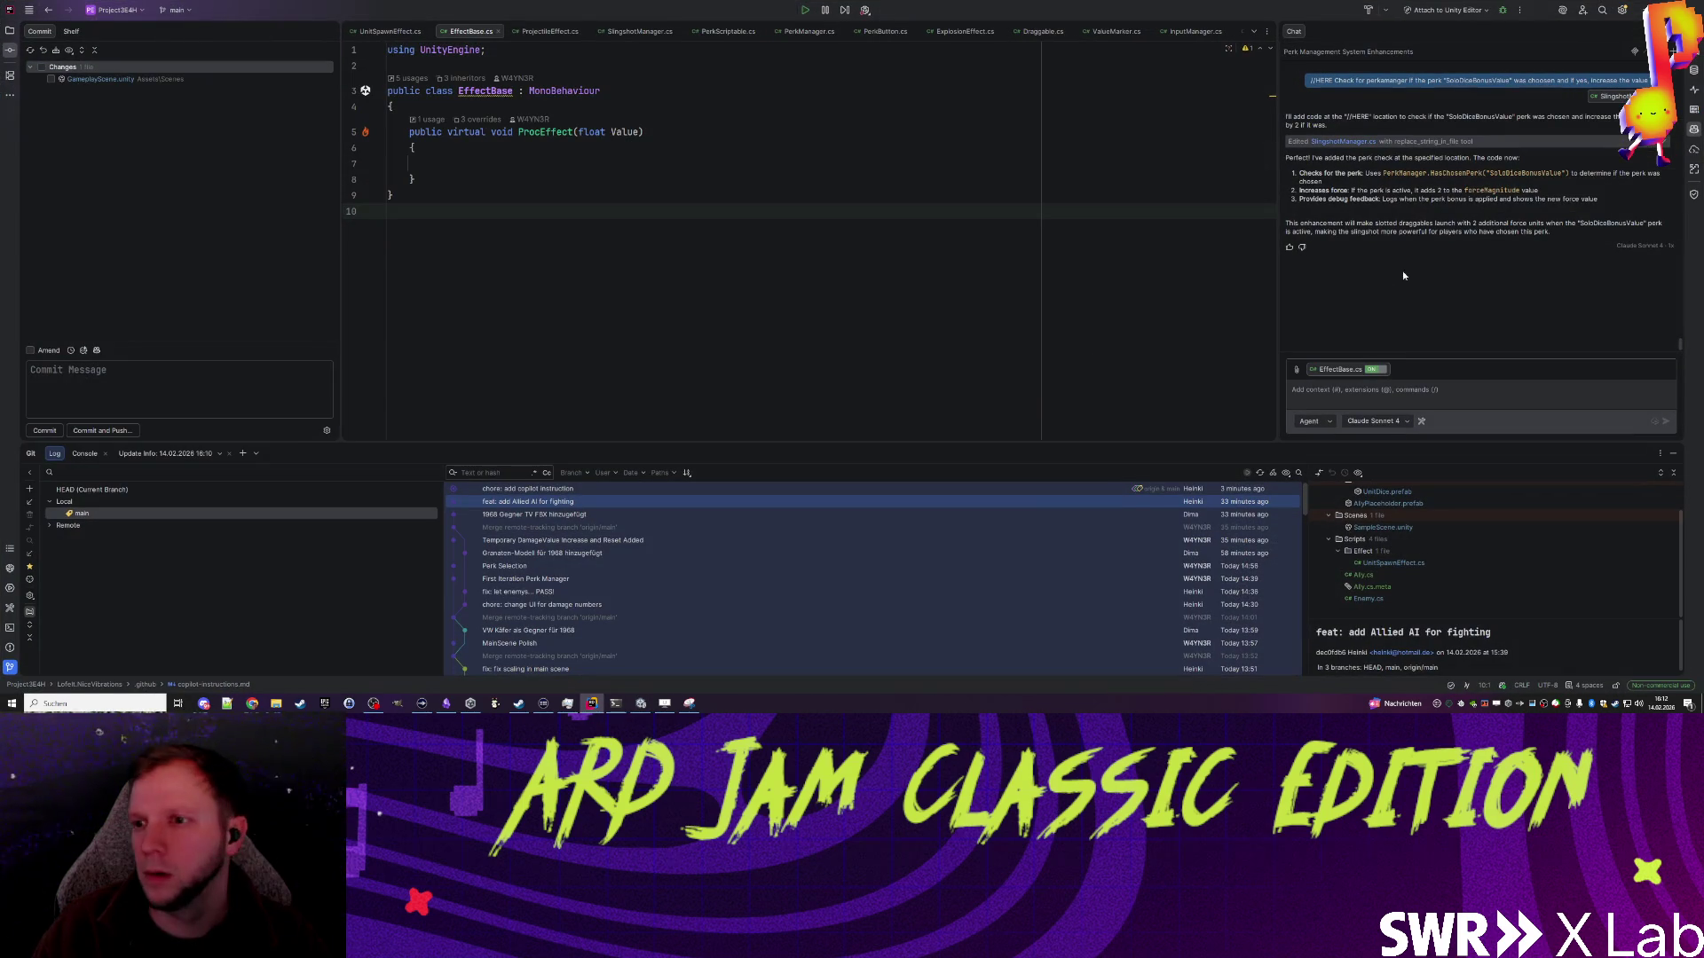
left_click(1382, 600)
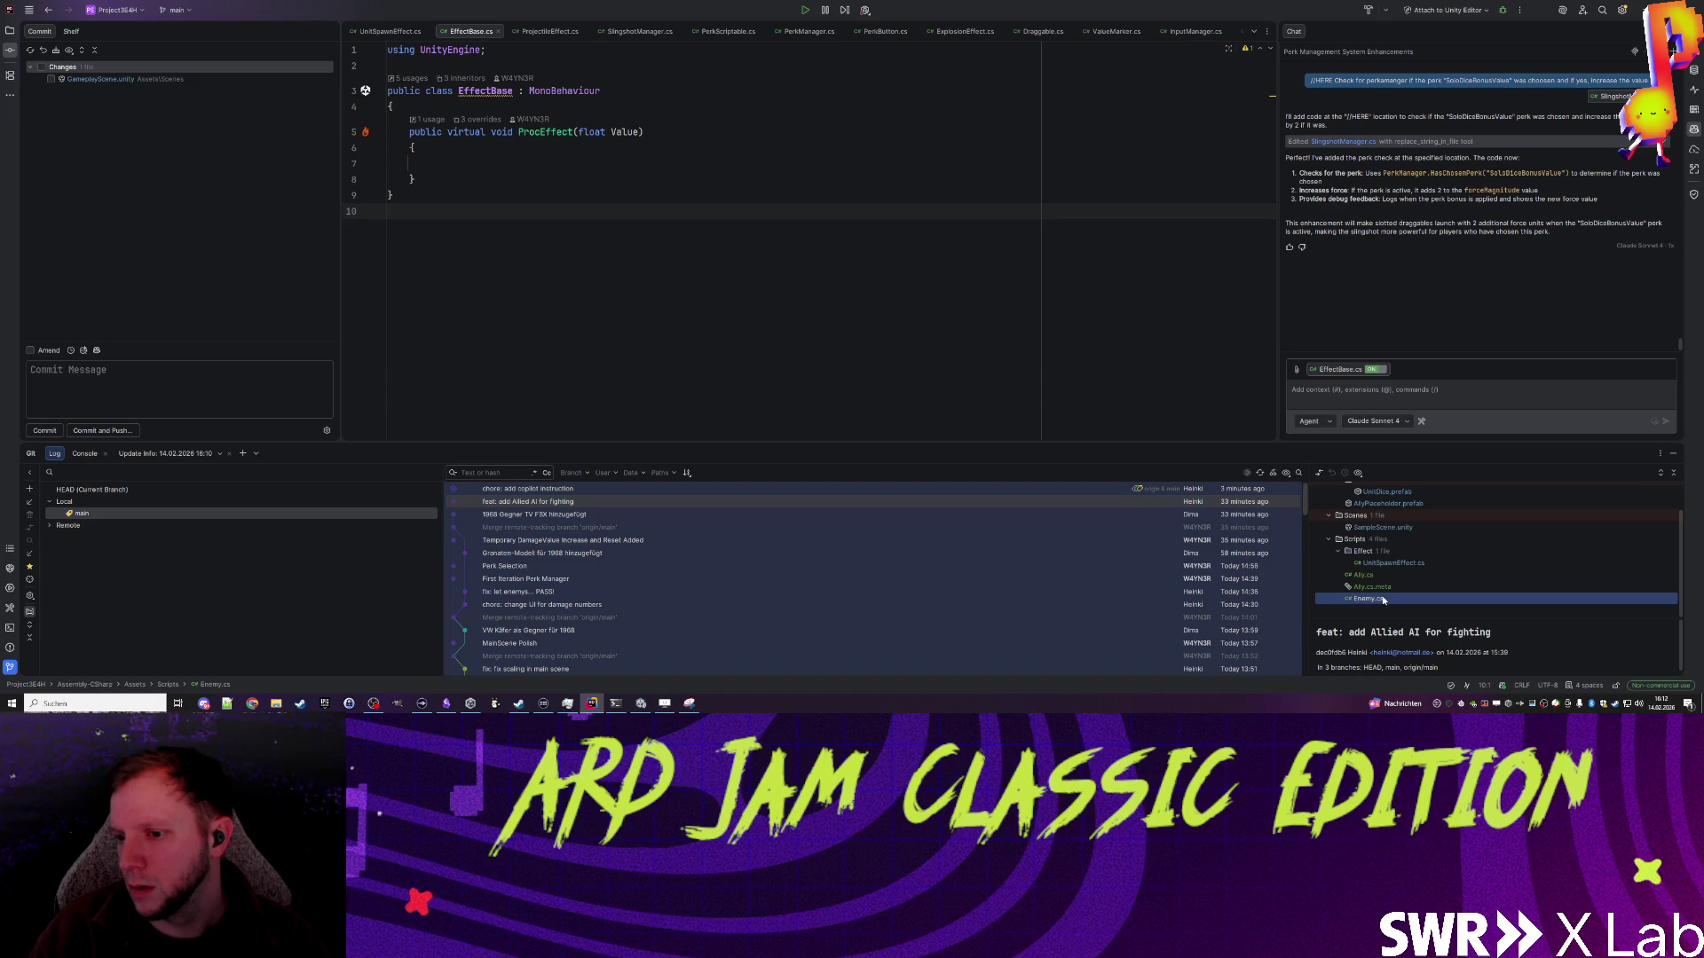
double_click(1382, 599)
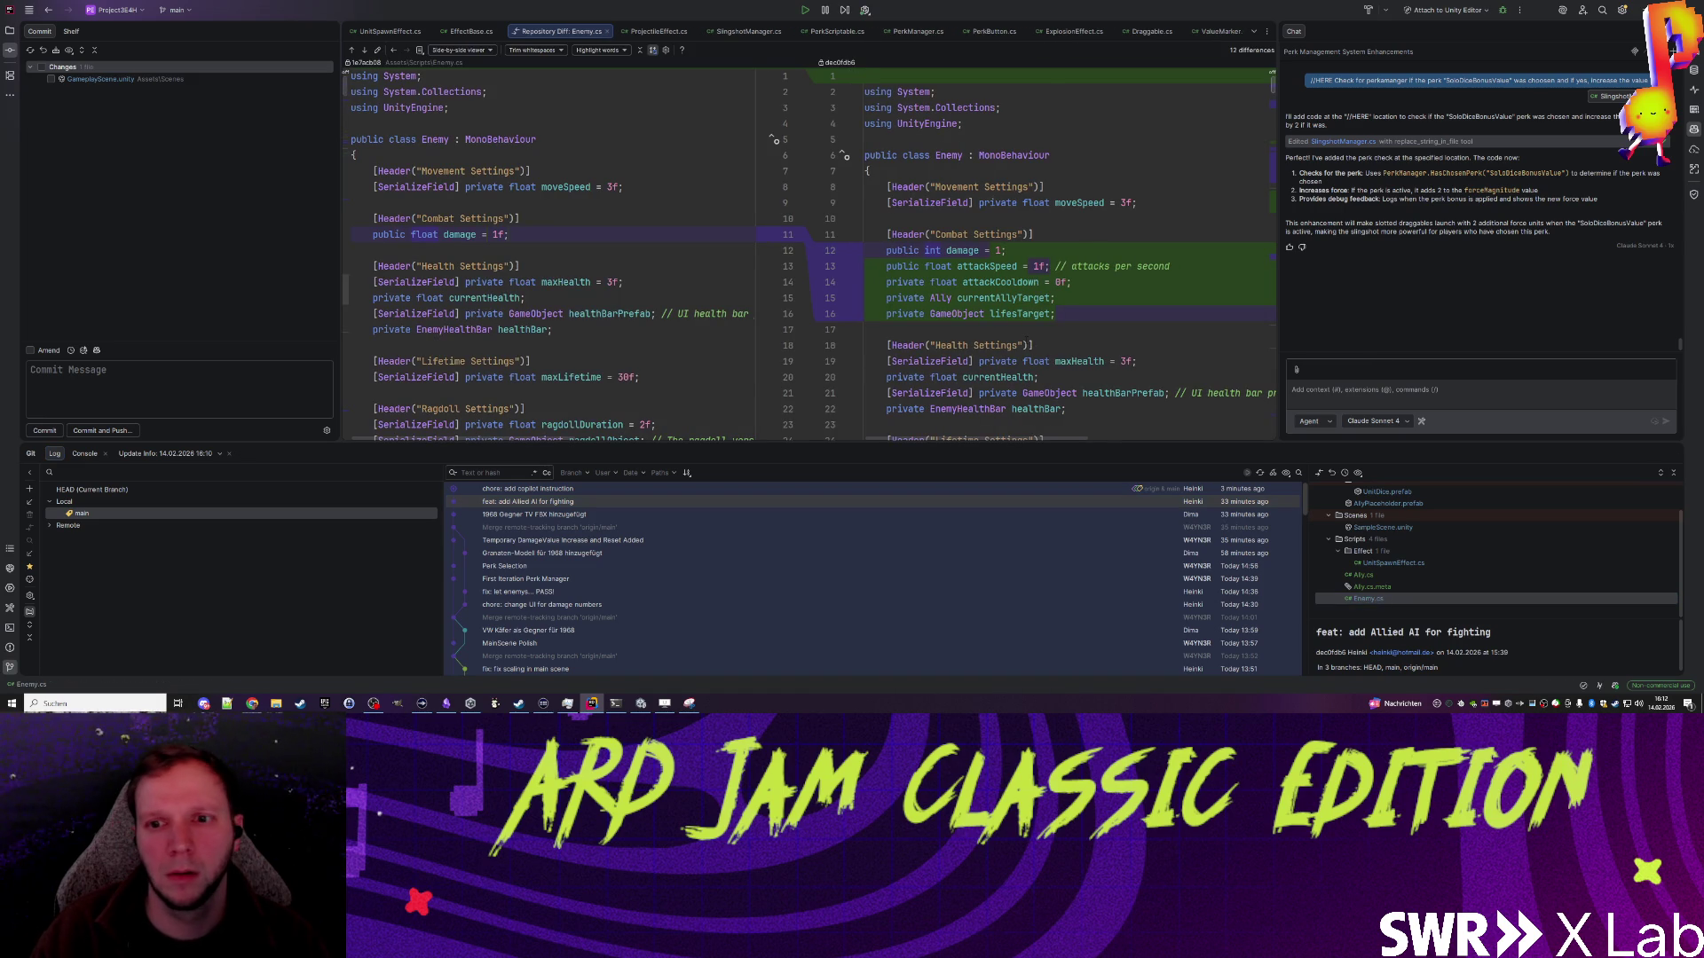
scroll(1106, 363, "down", 7)
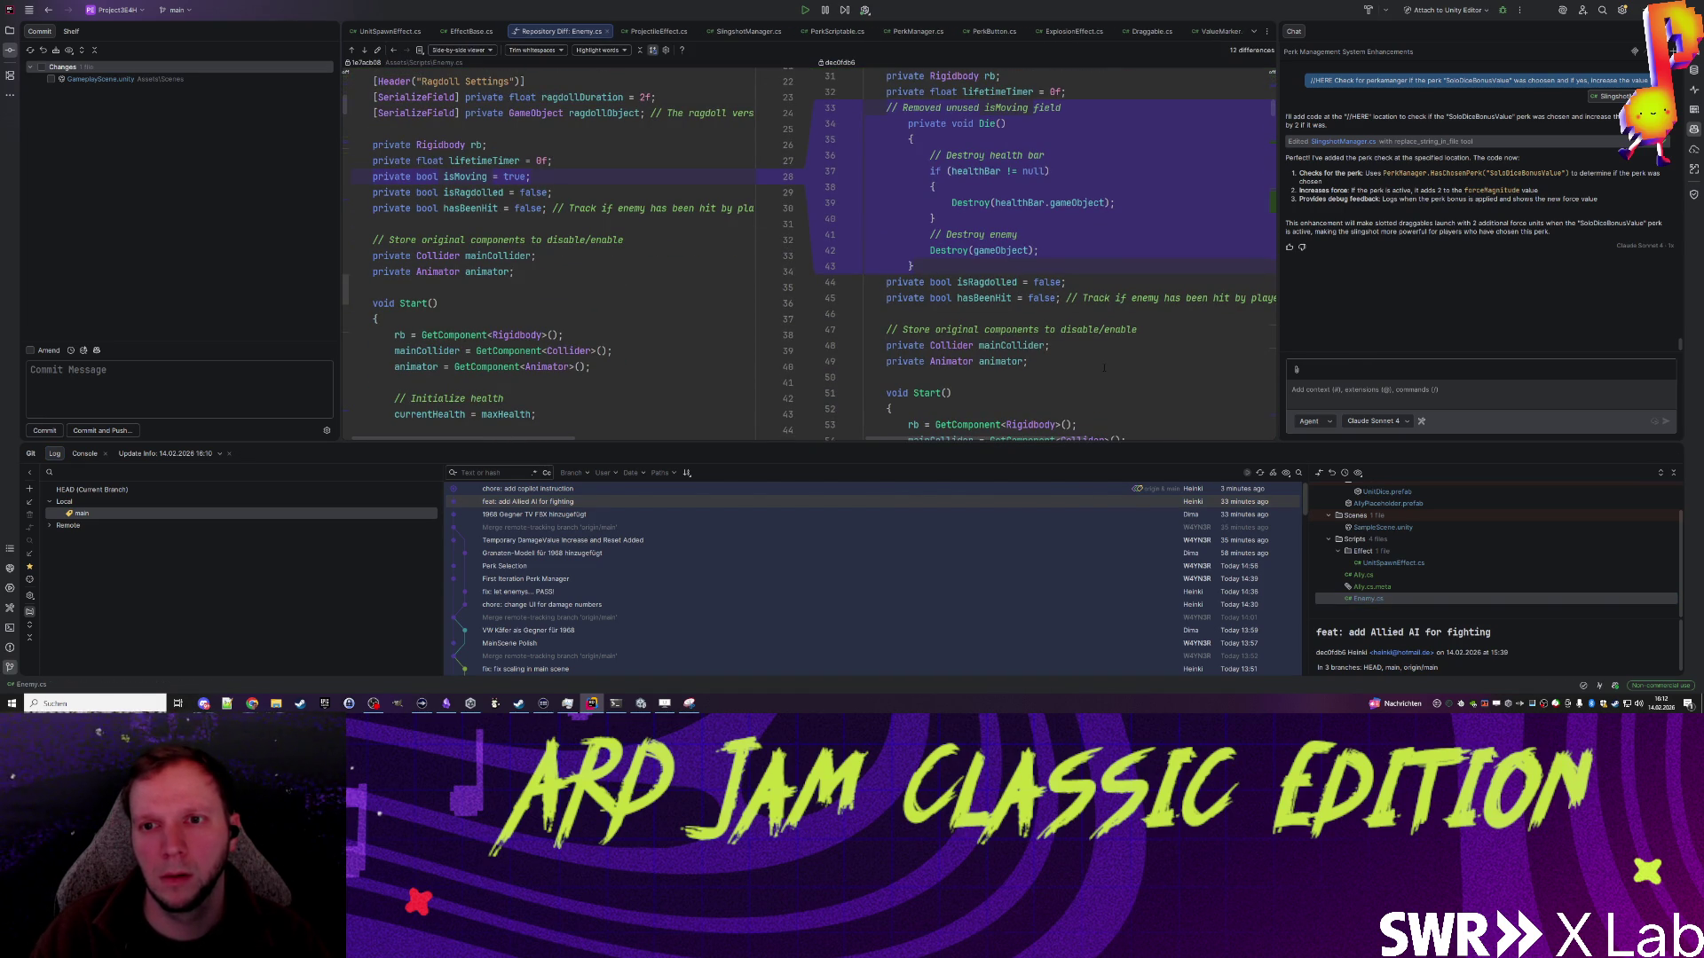
scroll(1099, 364, "down", 1)
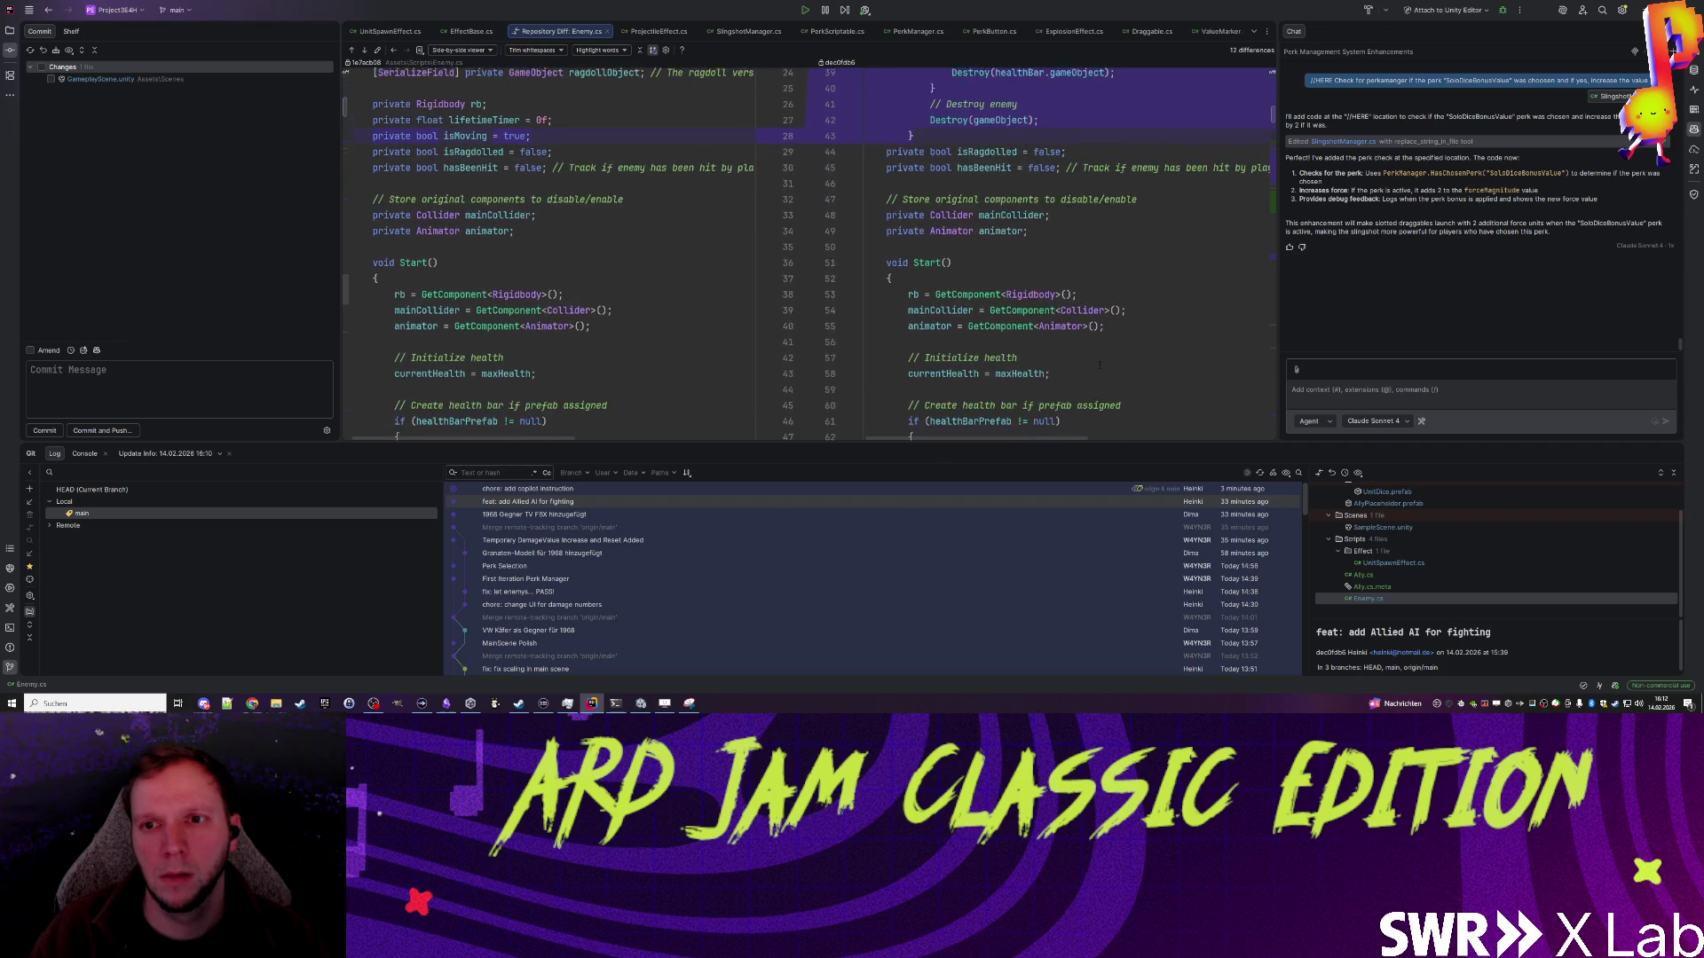
scroll(1100, 363, "down", 15)
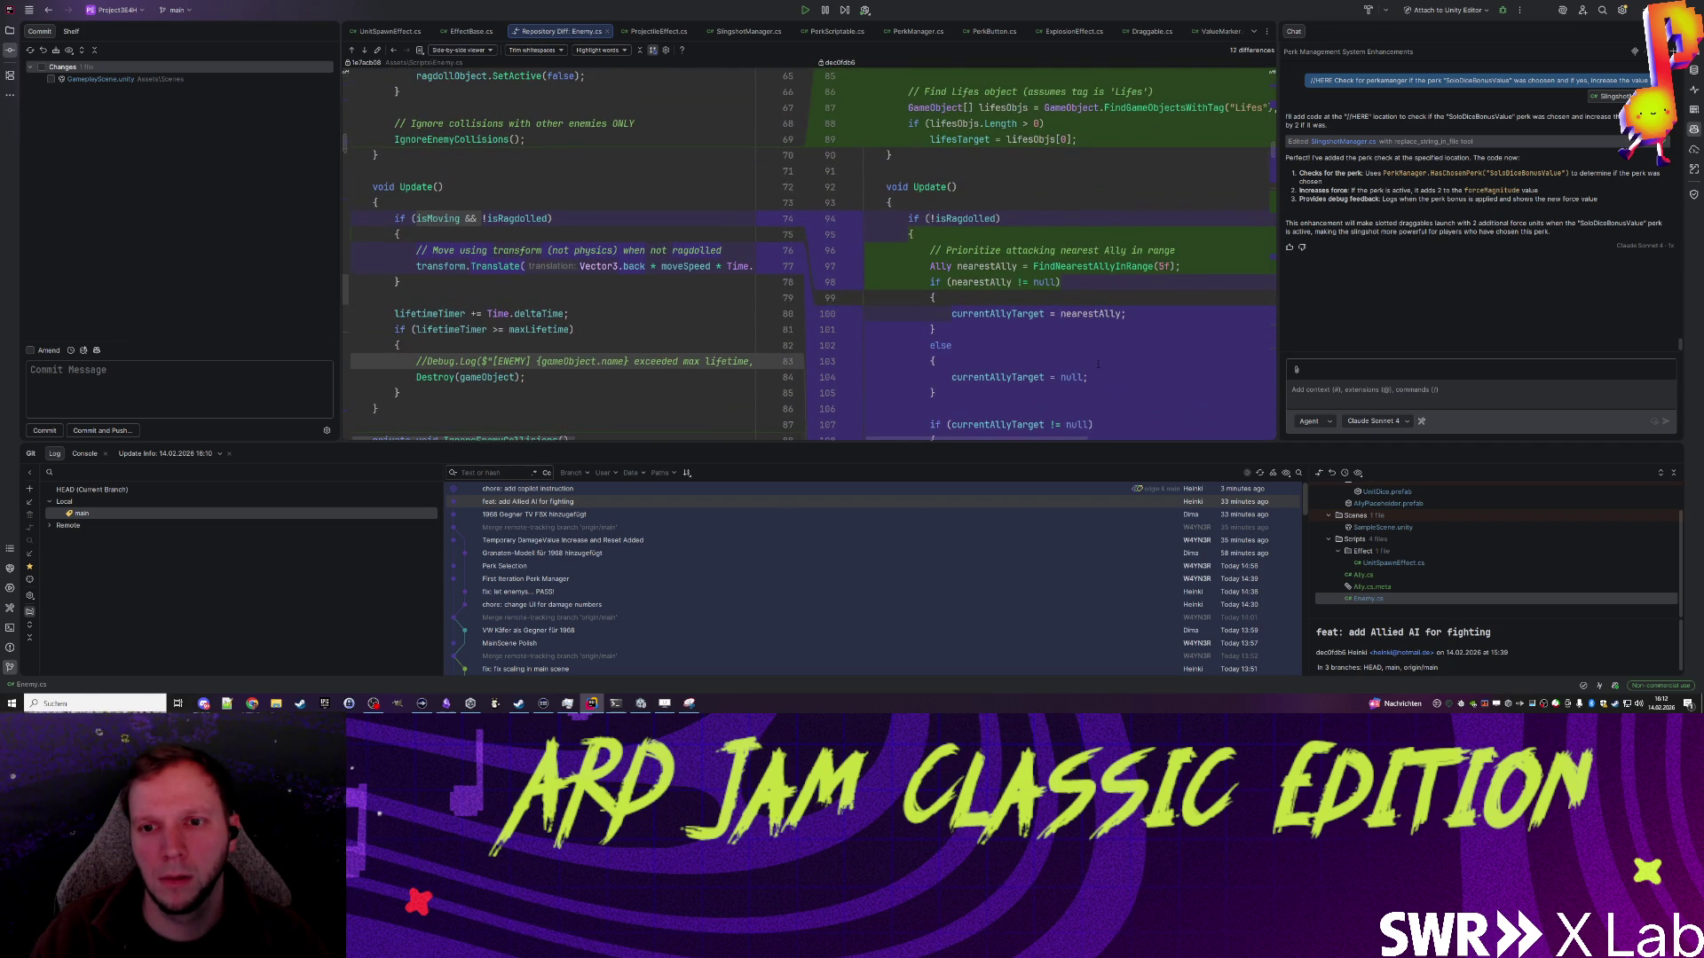
scroll(1098, 364, "down", 3)
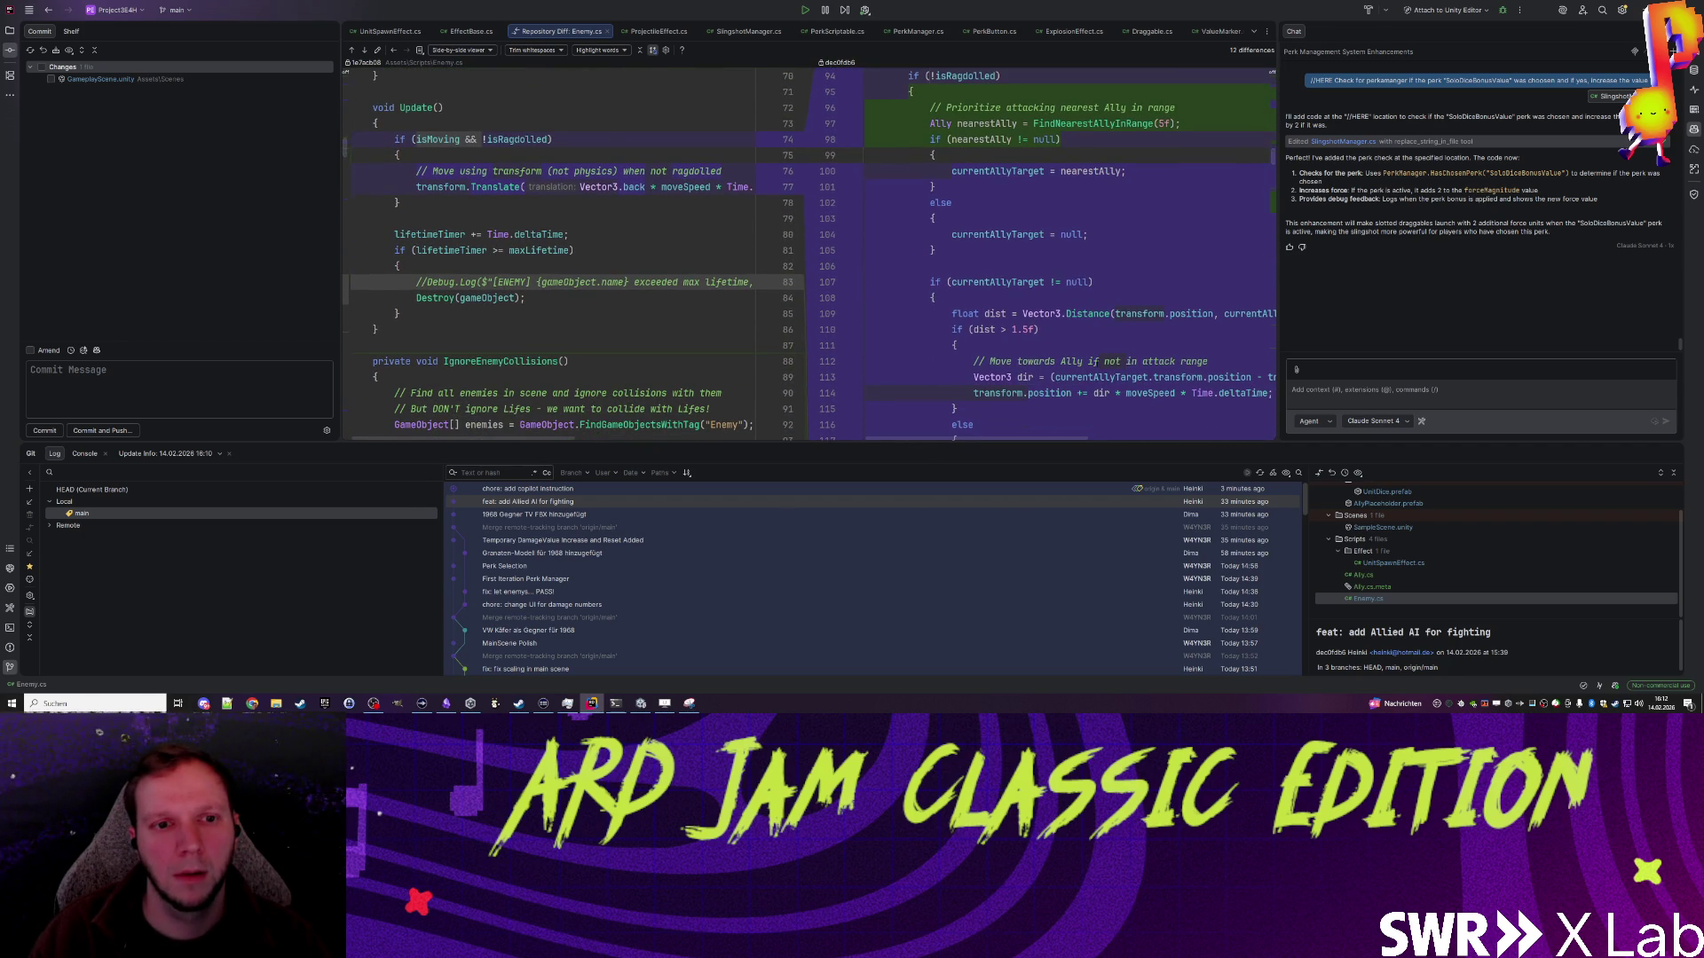
scroll(1098, 364, "down", 15)
scroll(1095, 361, "down", 15)
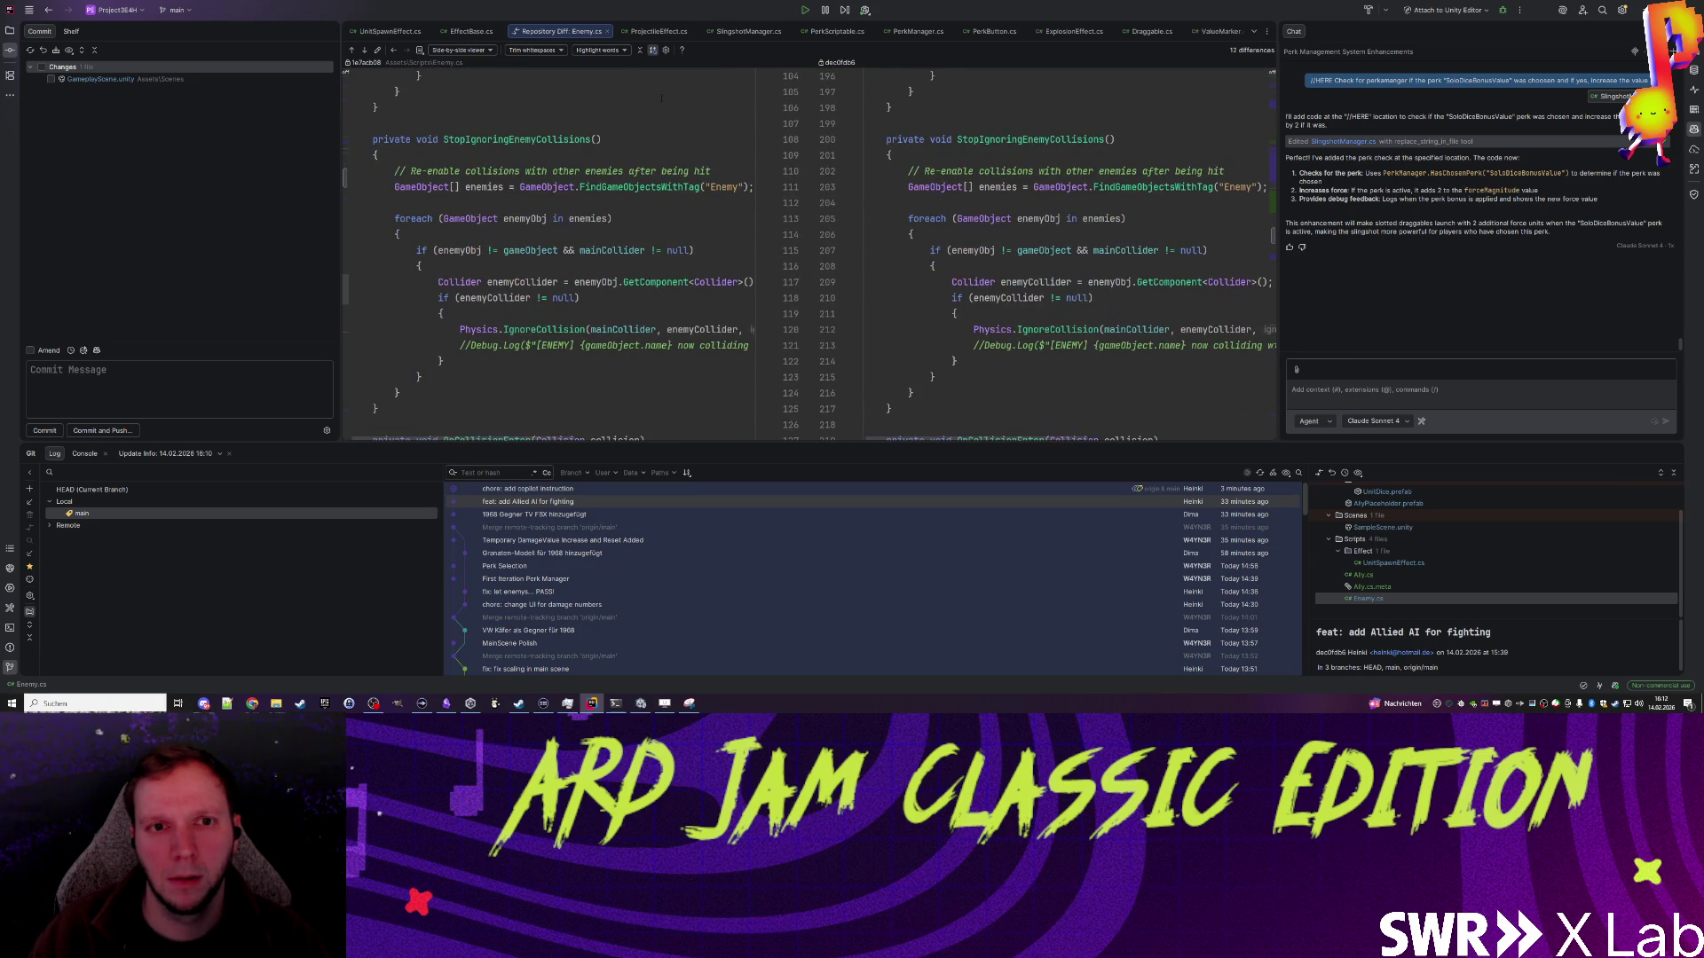
middle_click(560, 32)
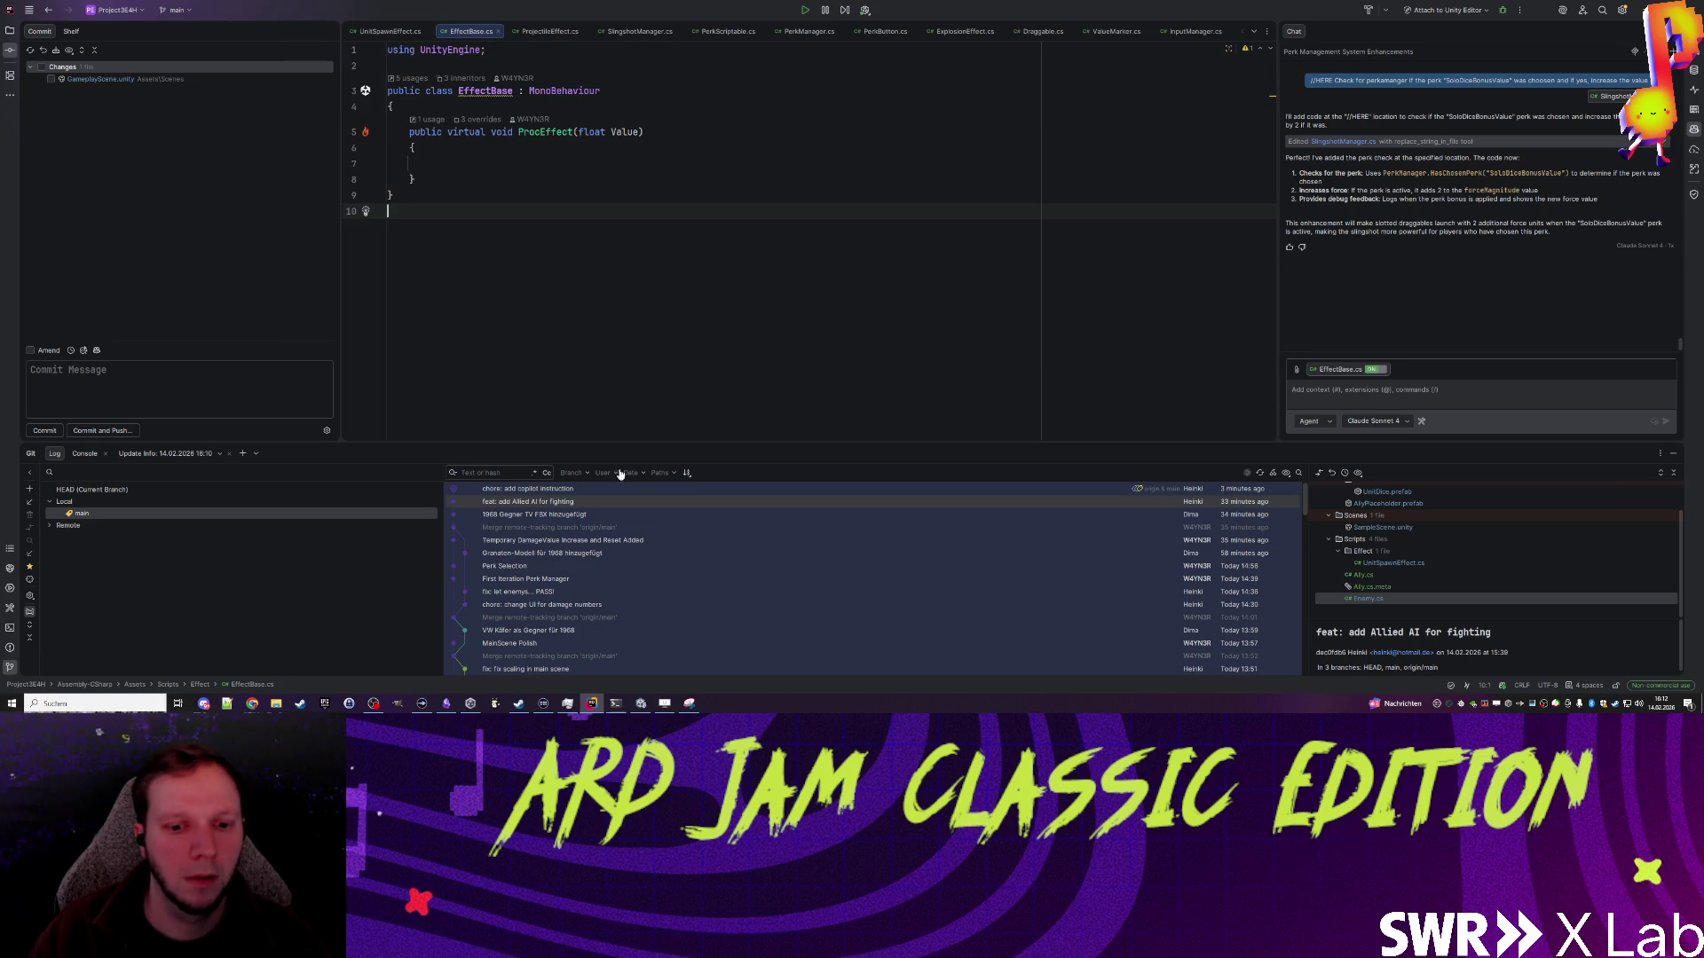
left_click(638, 706)
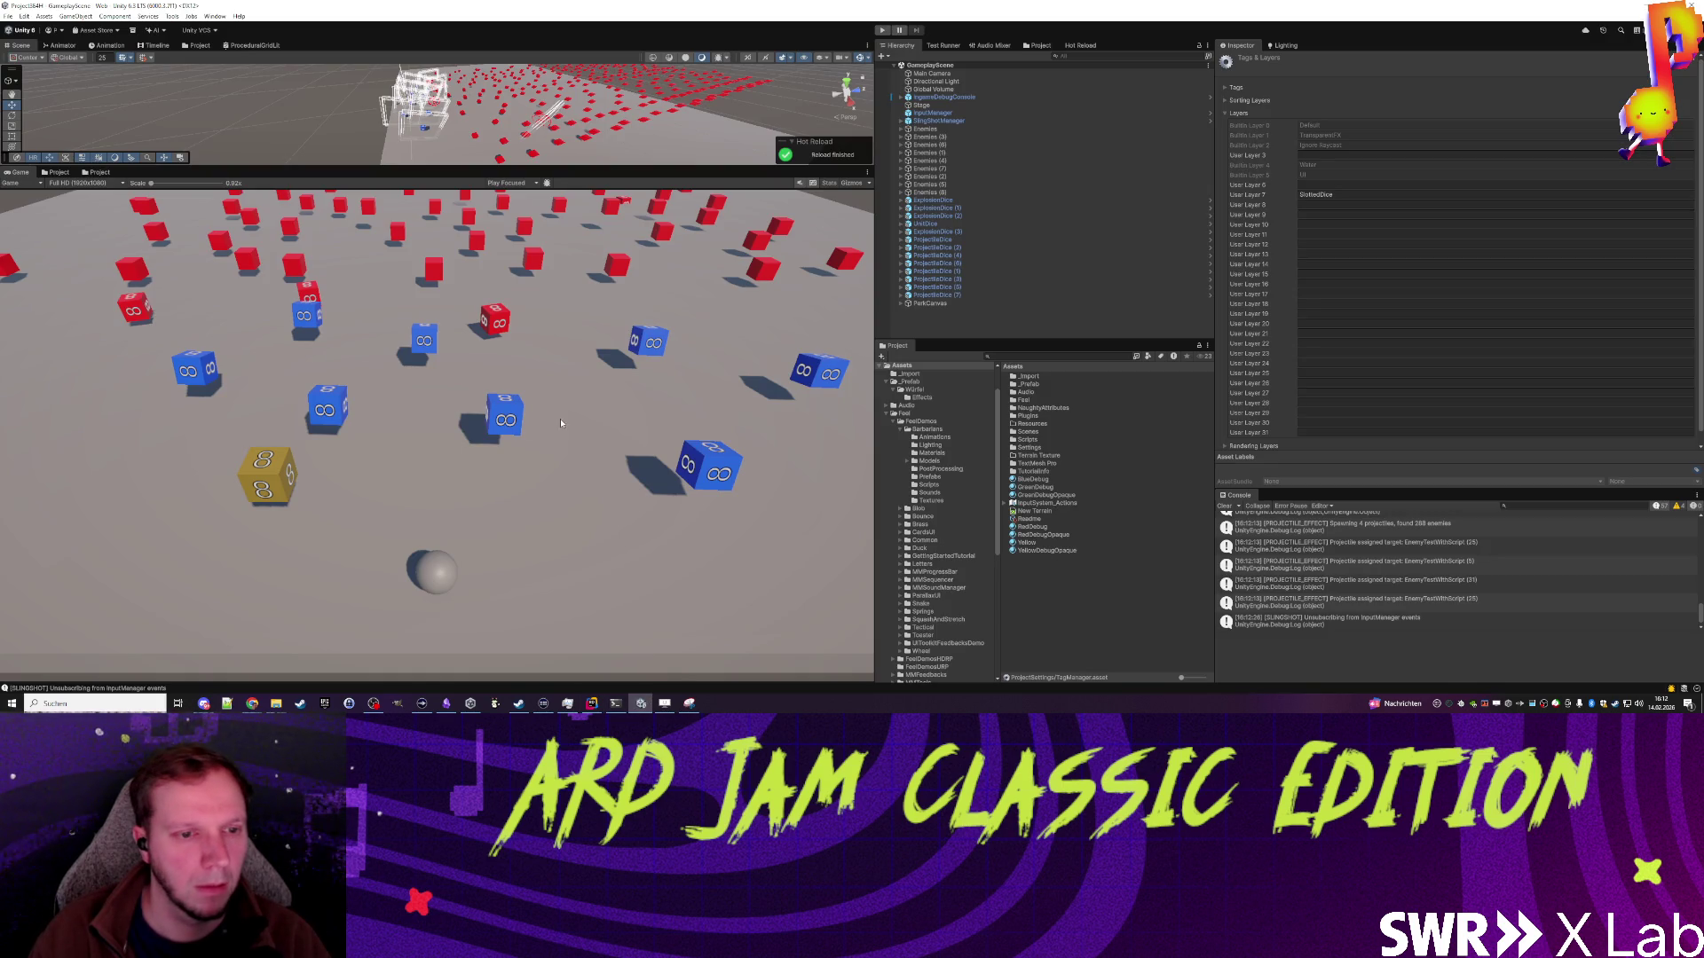
Step: Play the gameplay scene, sling a blue die toward the enemies, and stop
left_click(887, 33)
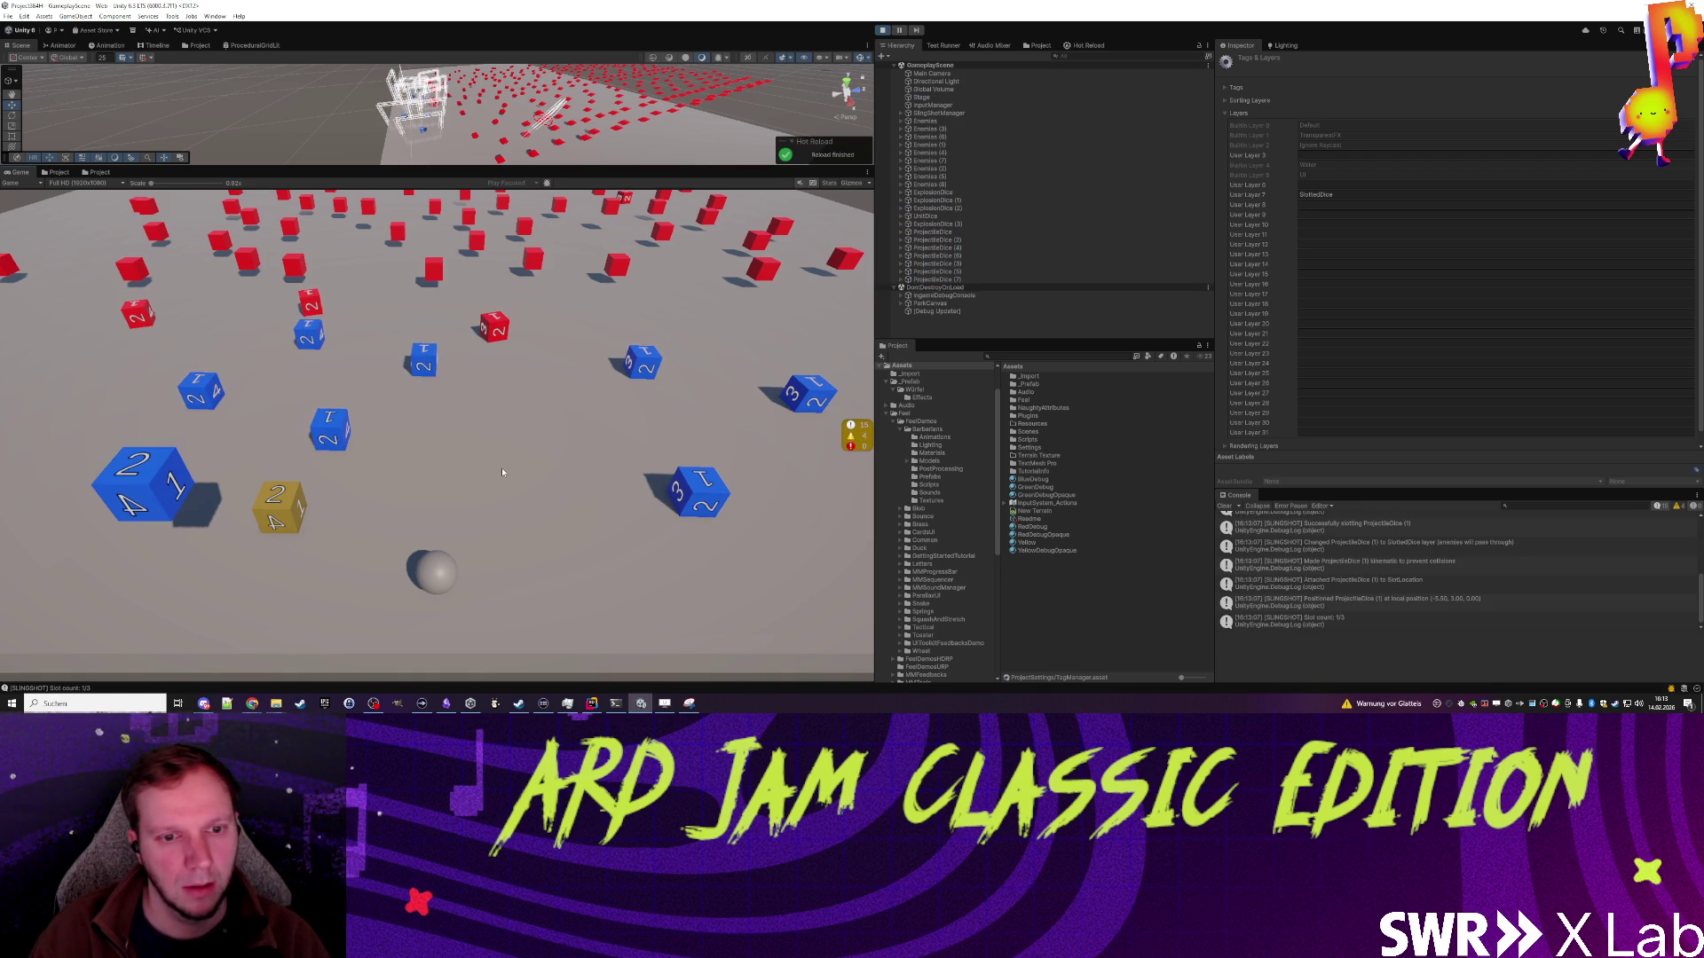
left_click_drag(132, 482, 120, 524)
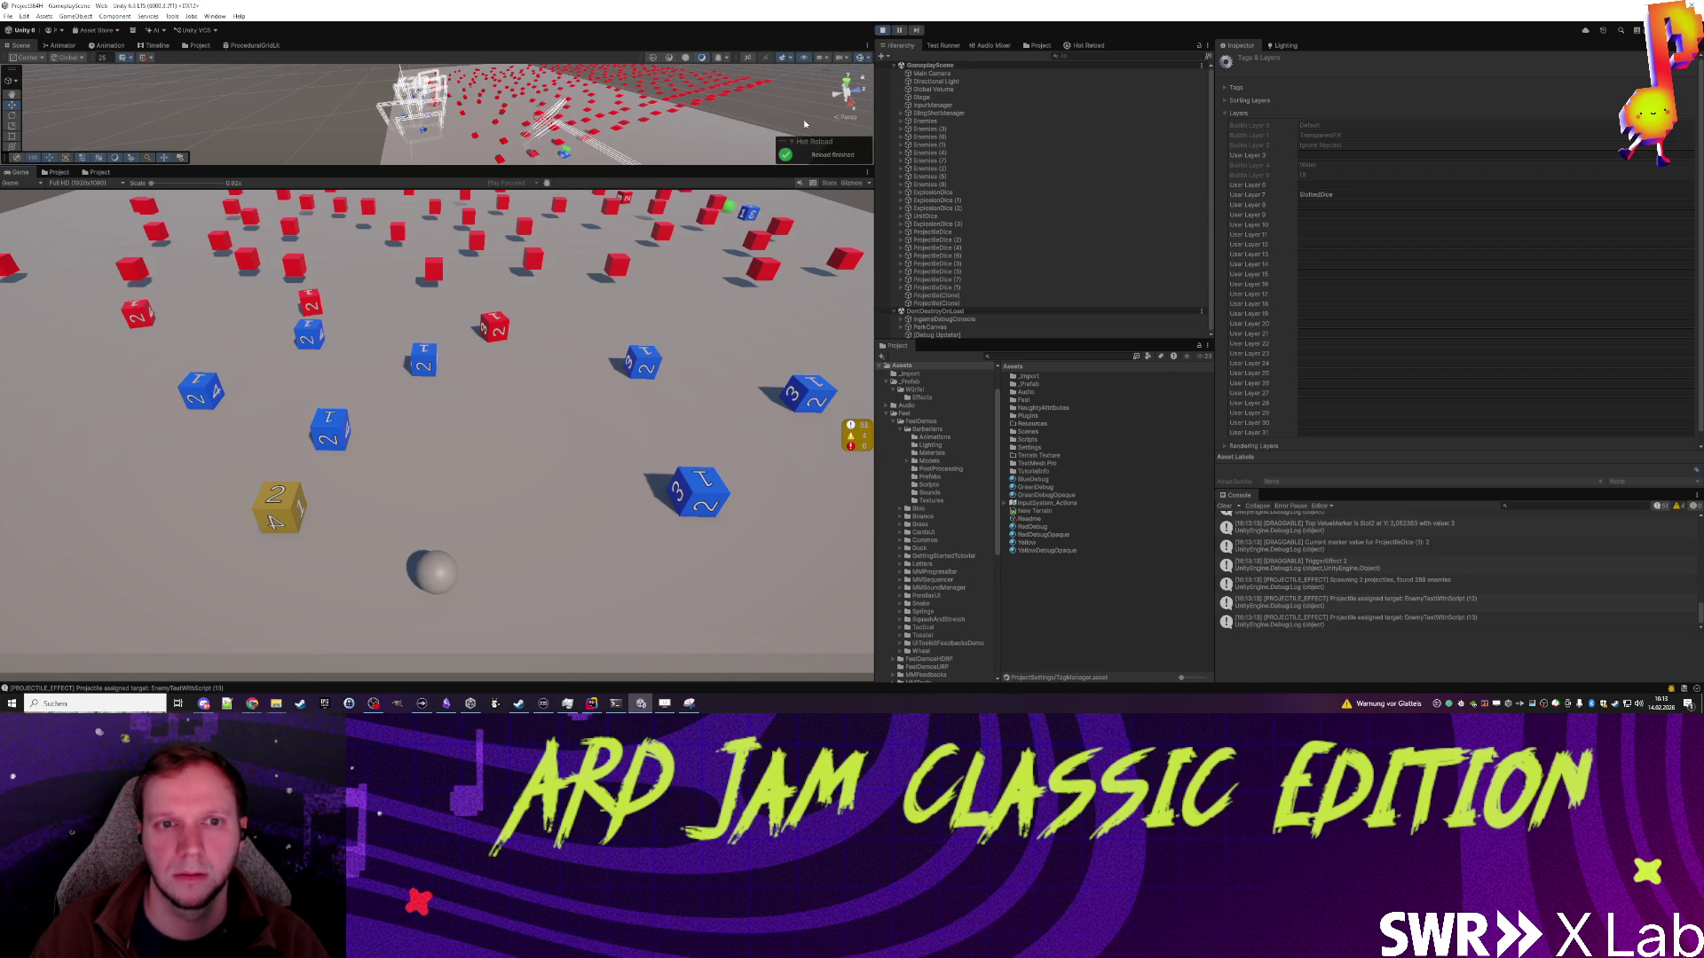
left_click(883, 31)
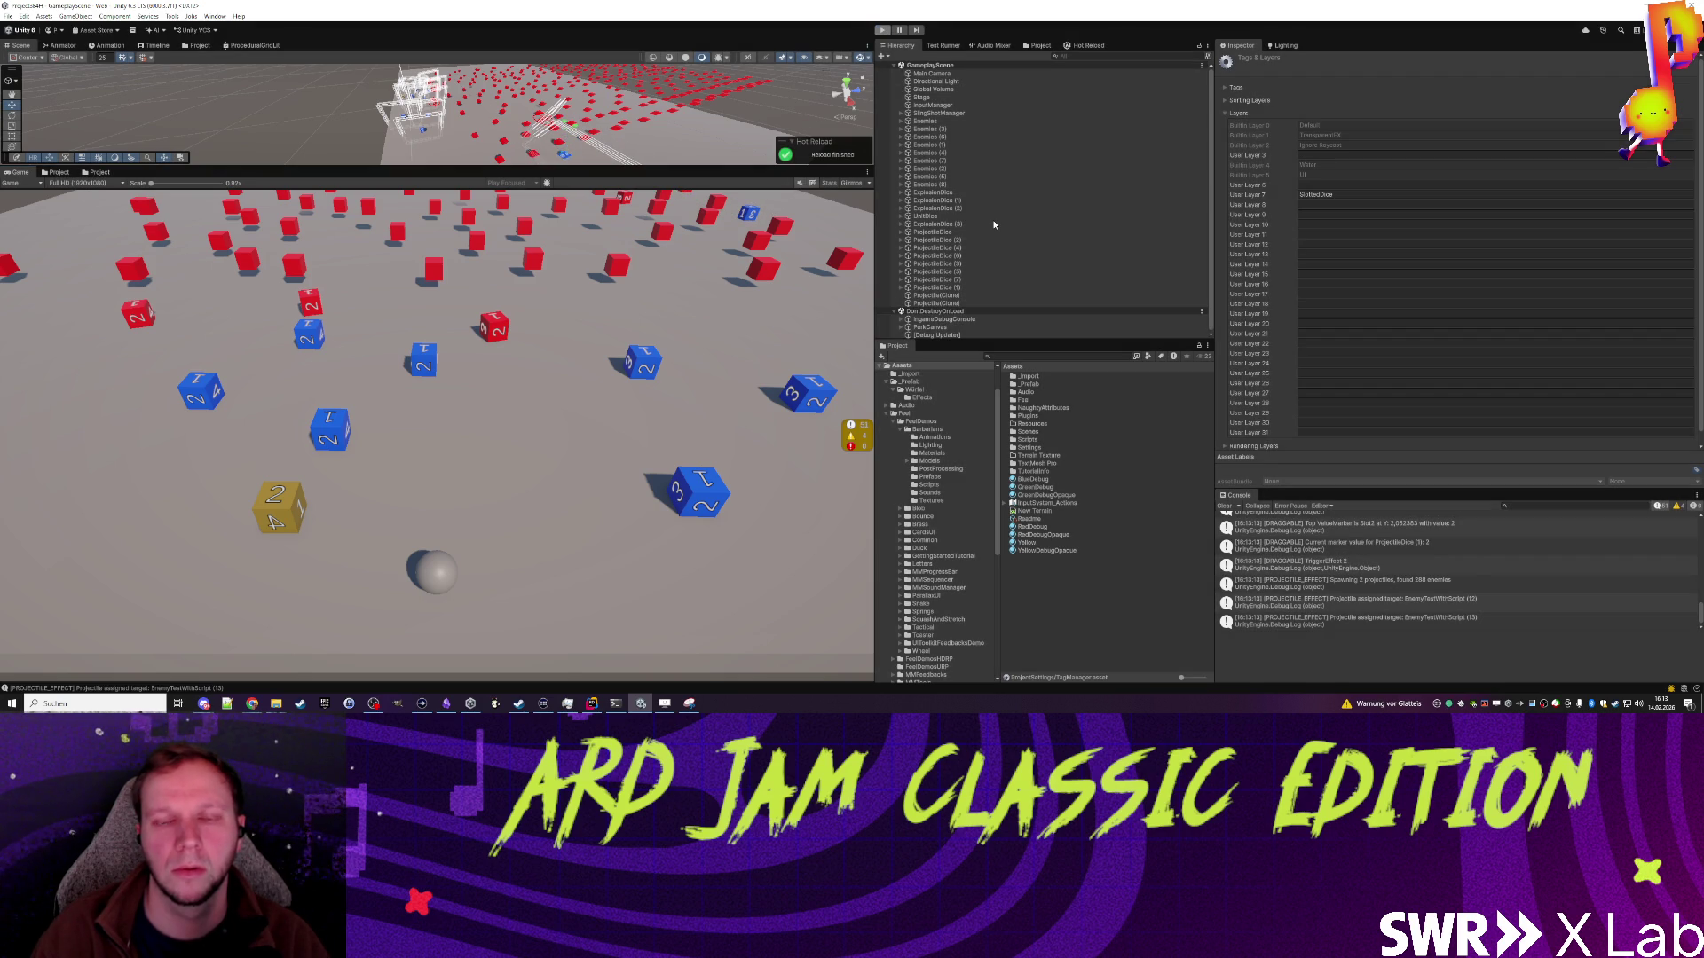
Step: Select Enemies (3) through Enemies (8), run another play test, then open SampleScene
left_click(944, 139)
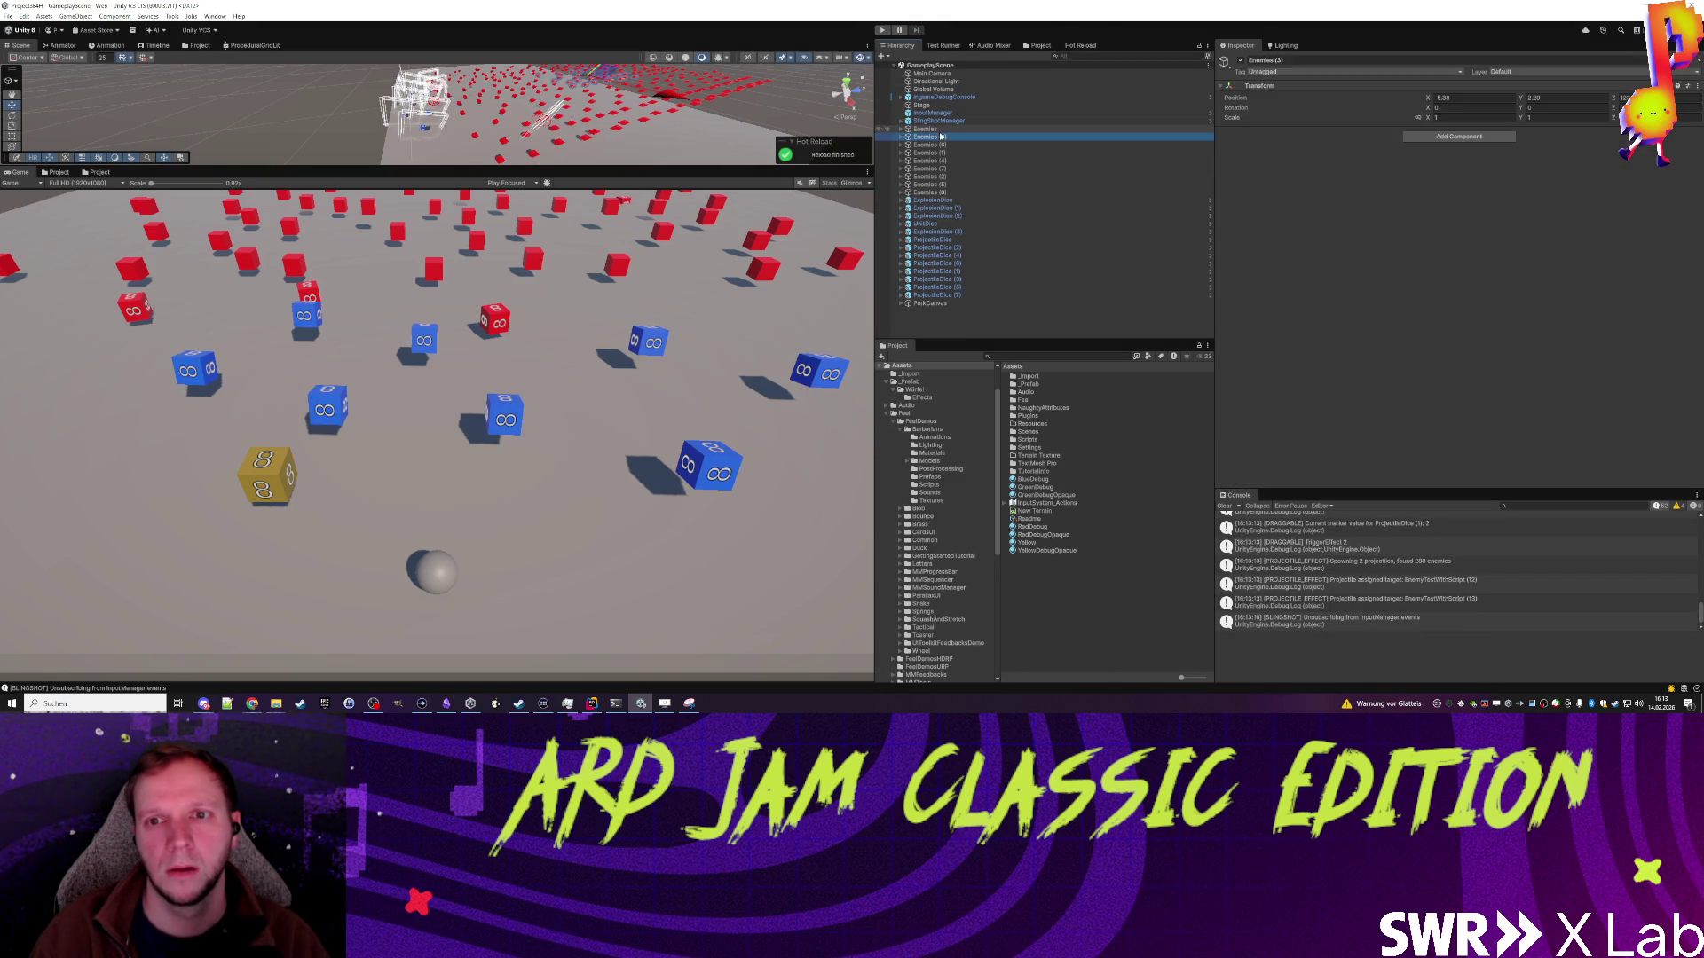
left_click(944, 192, "shift")
mouse_move(624, 121)
left_mouse_down()
mouse_move(627, 105)
mouse_move(597, 113)
left_mouse_up()
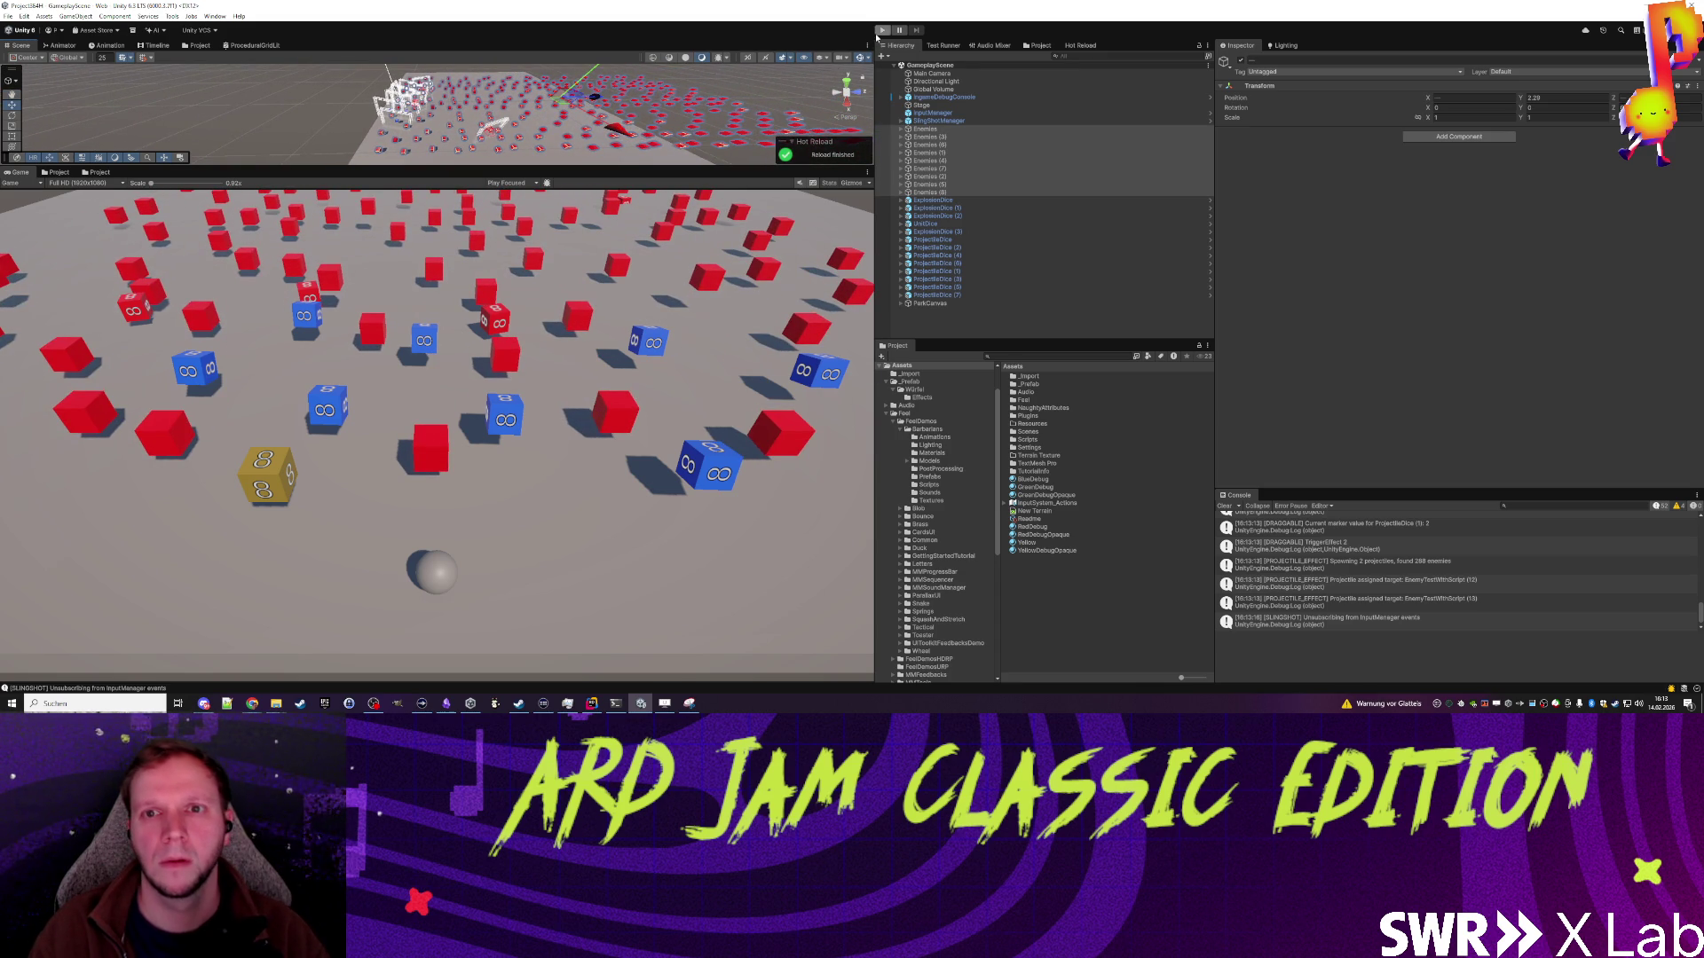
left_click(882, 30)
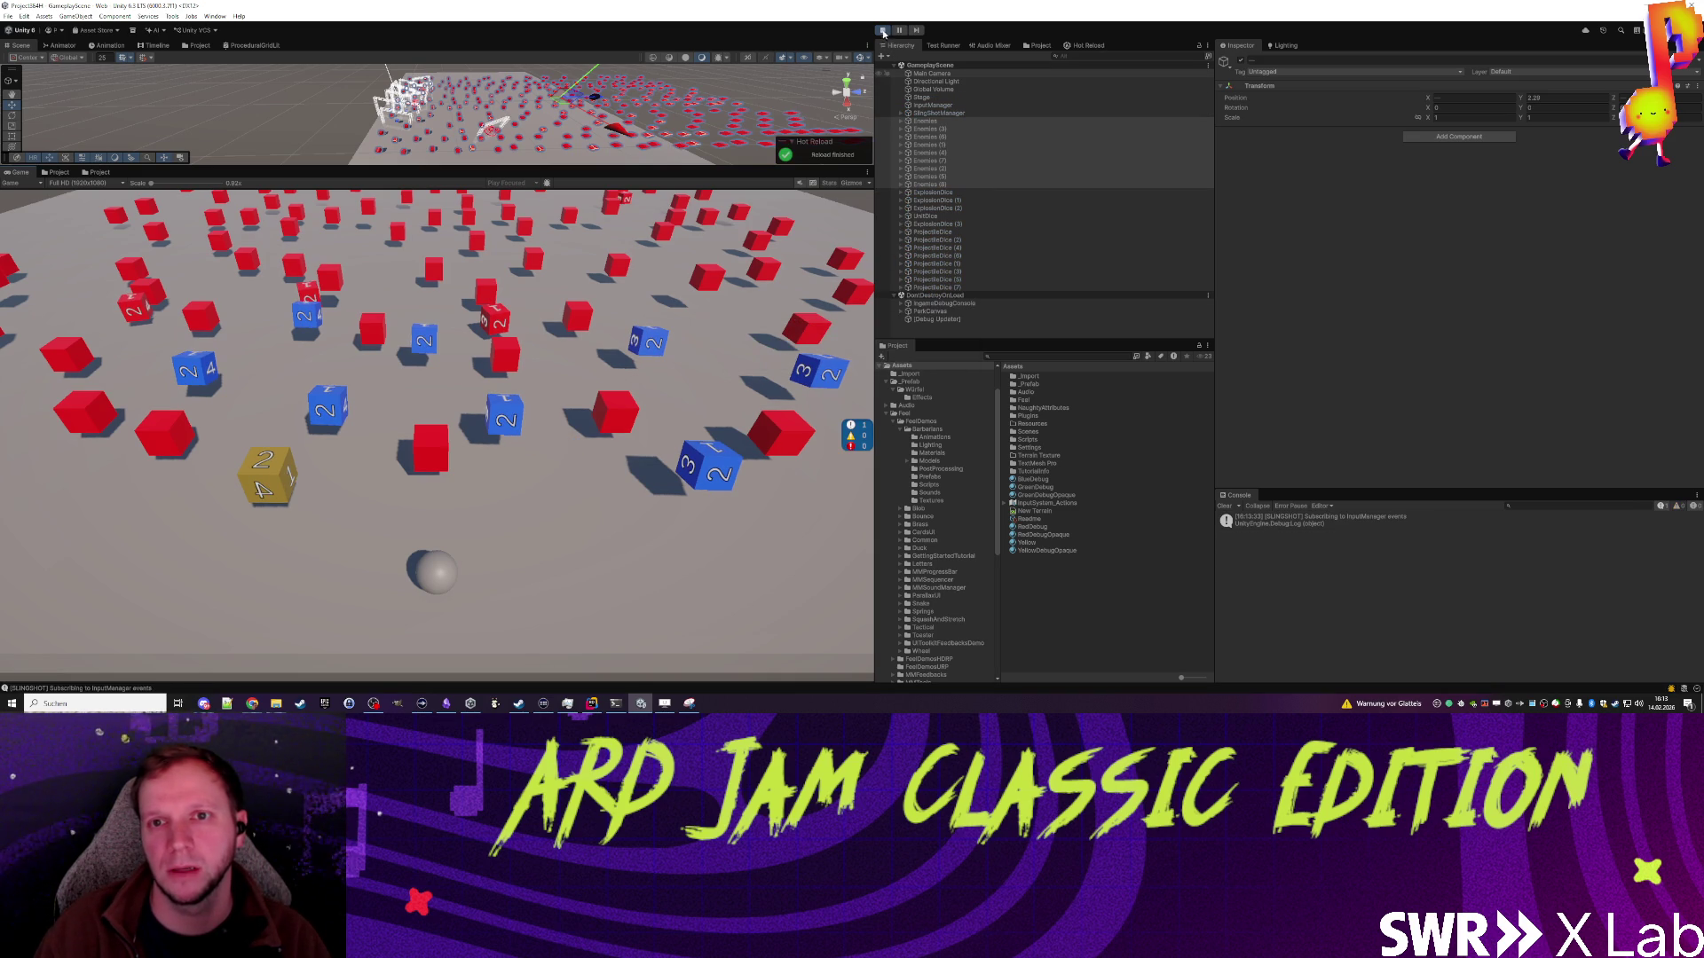
left_click(883, 31)
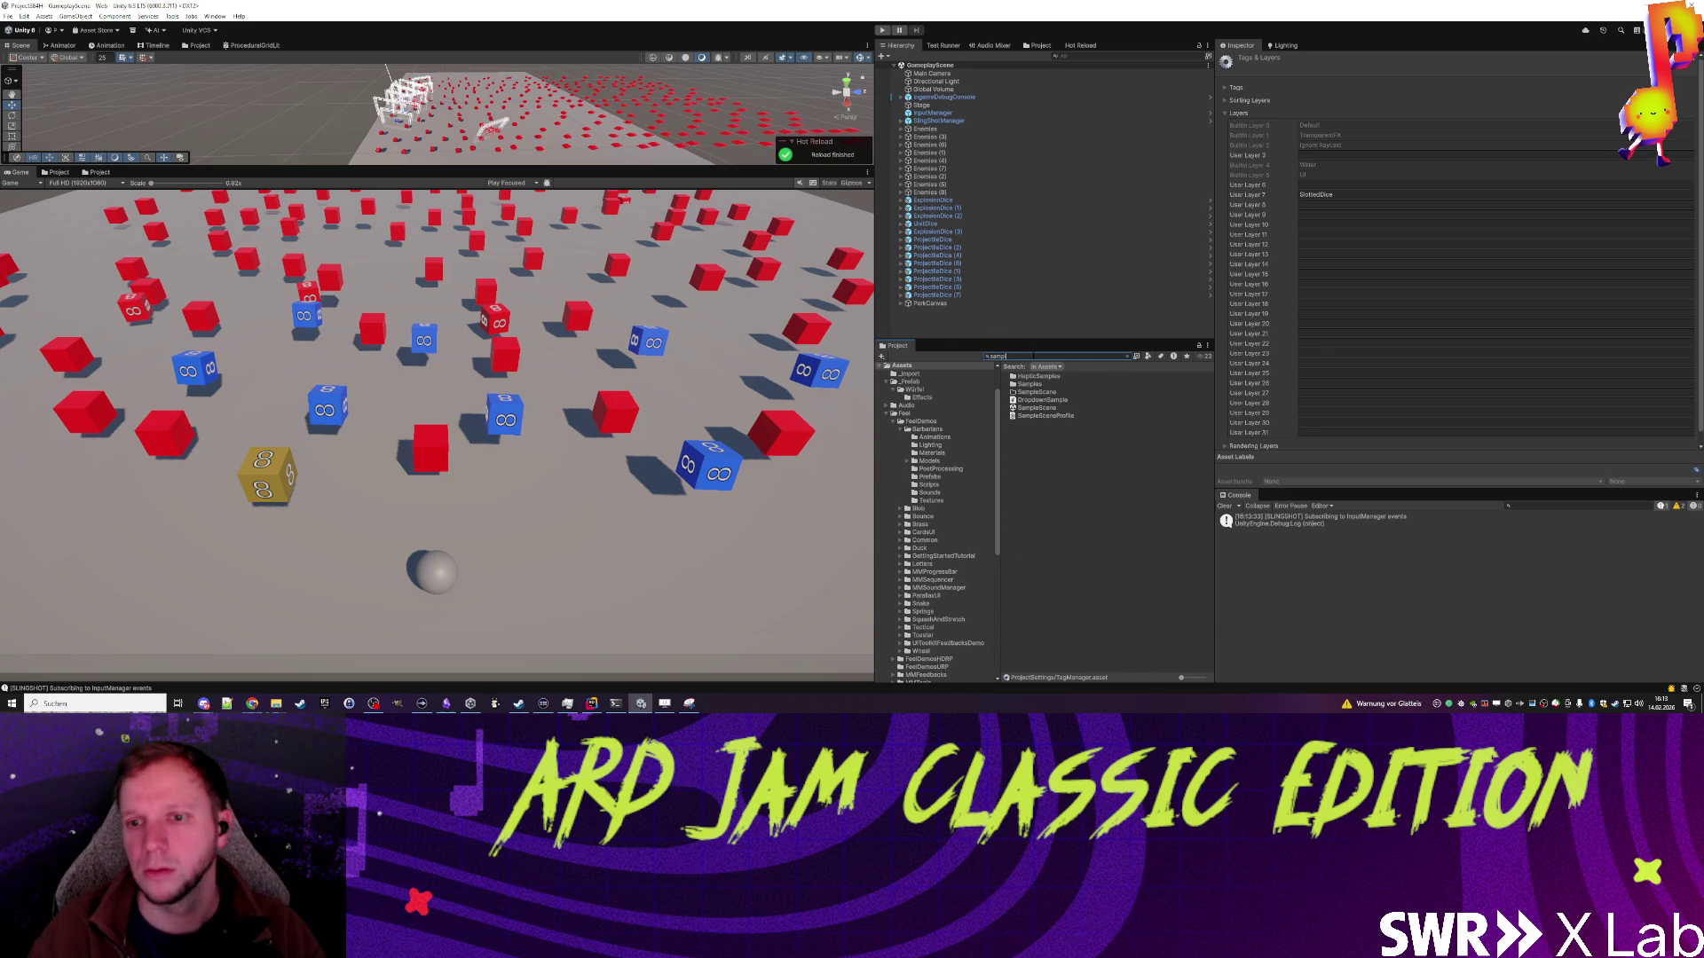
left_click(1037, 408)
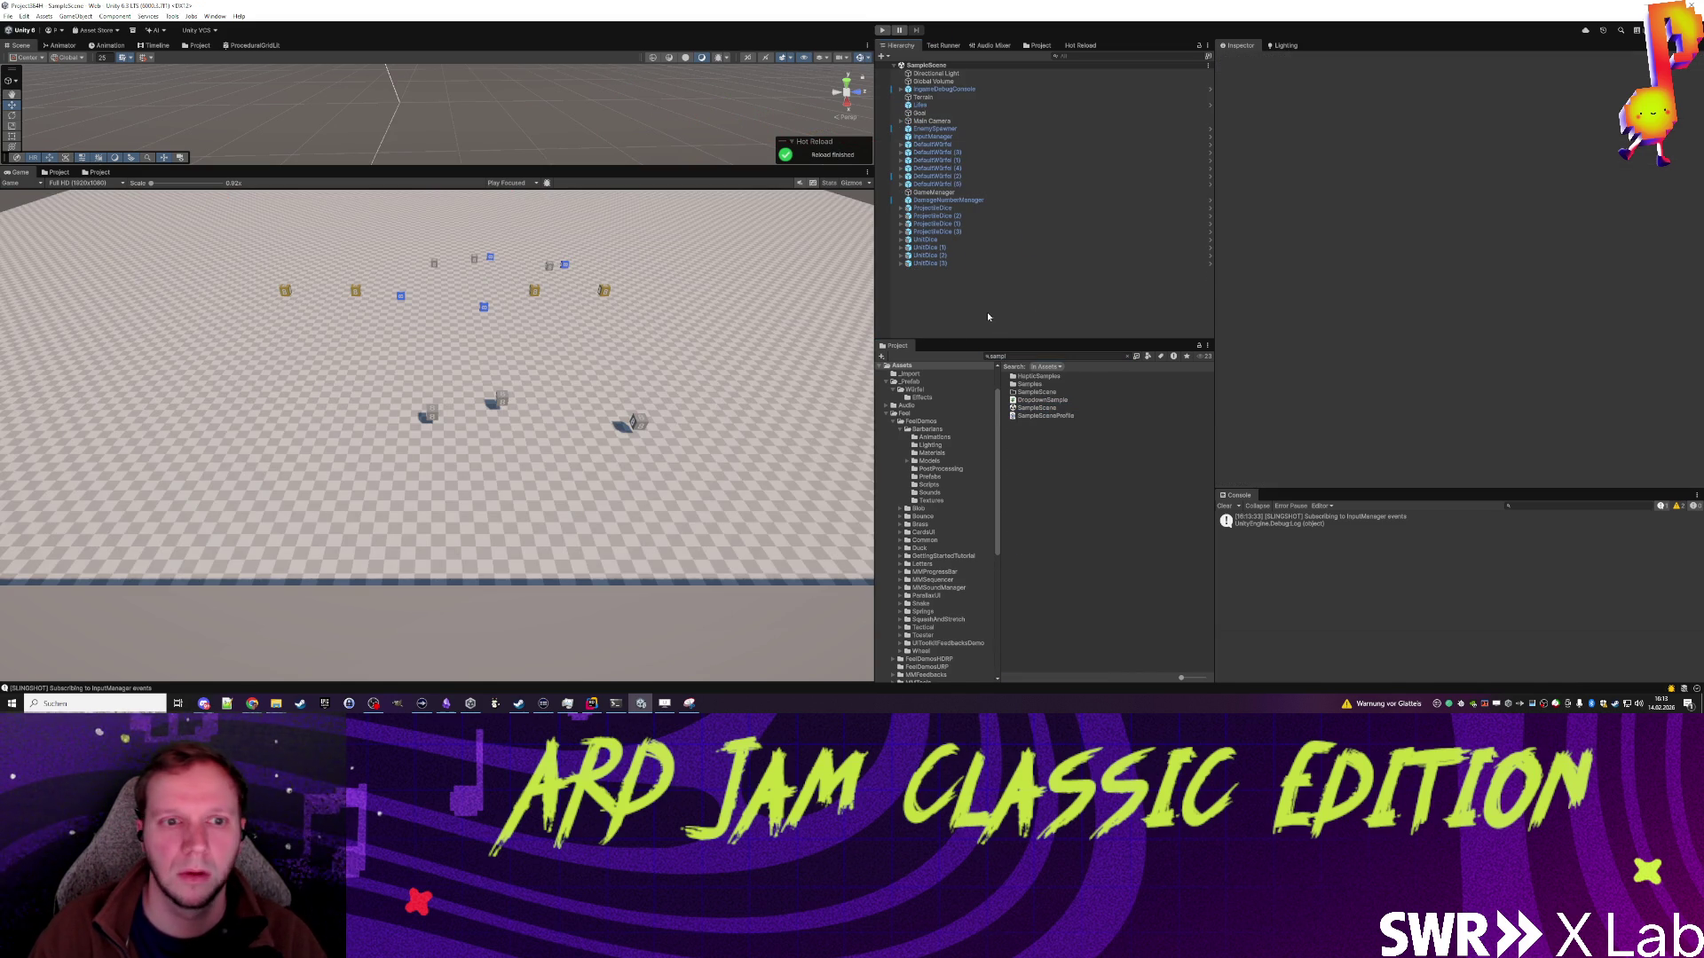
Step: Search the Project for the explosion prefab and drag an ExplosionDice into the scene
left_click(1025, 356)
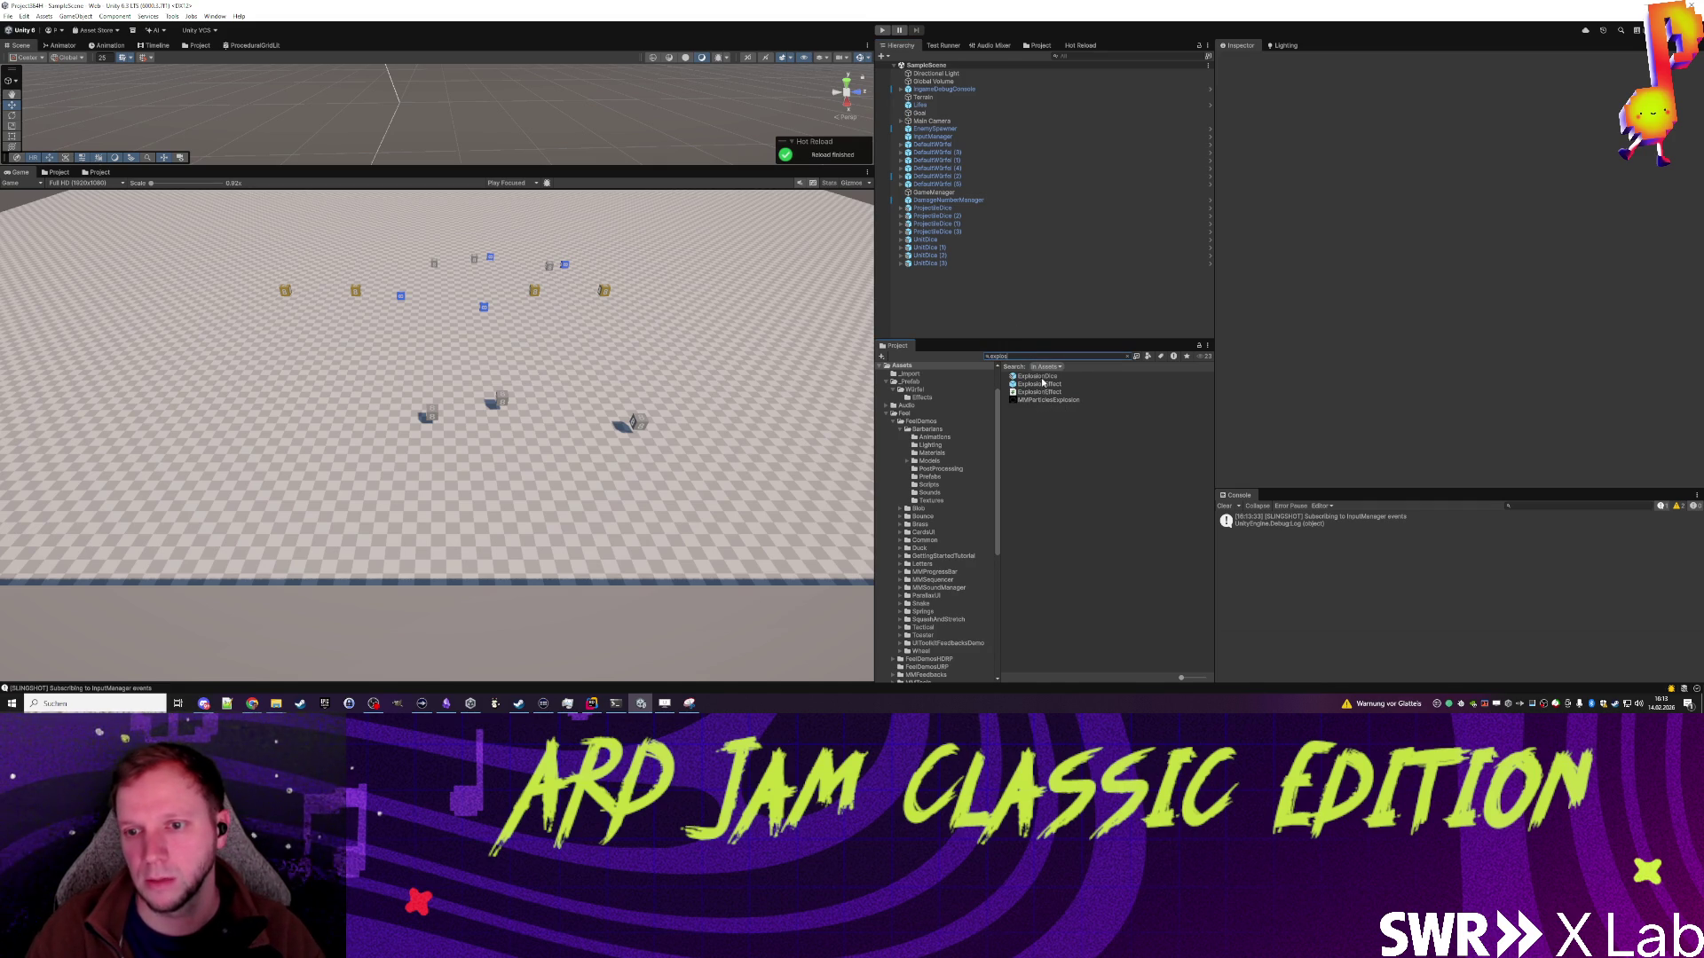
left_click_drag(954, 308, 942, 296)
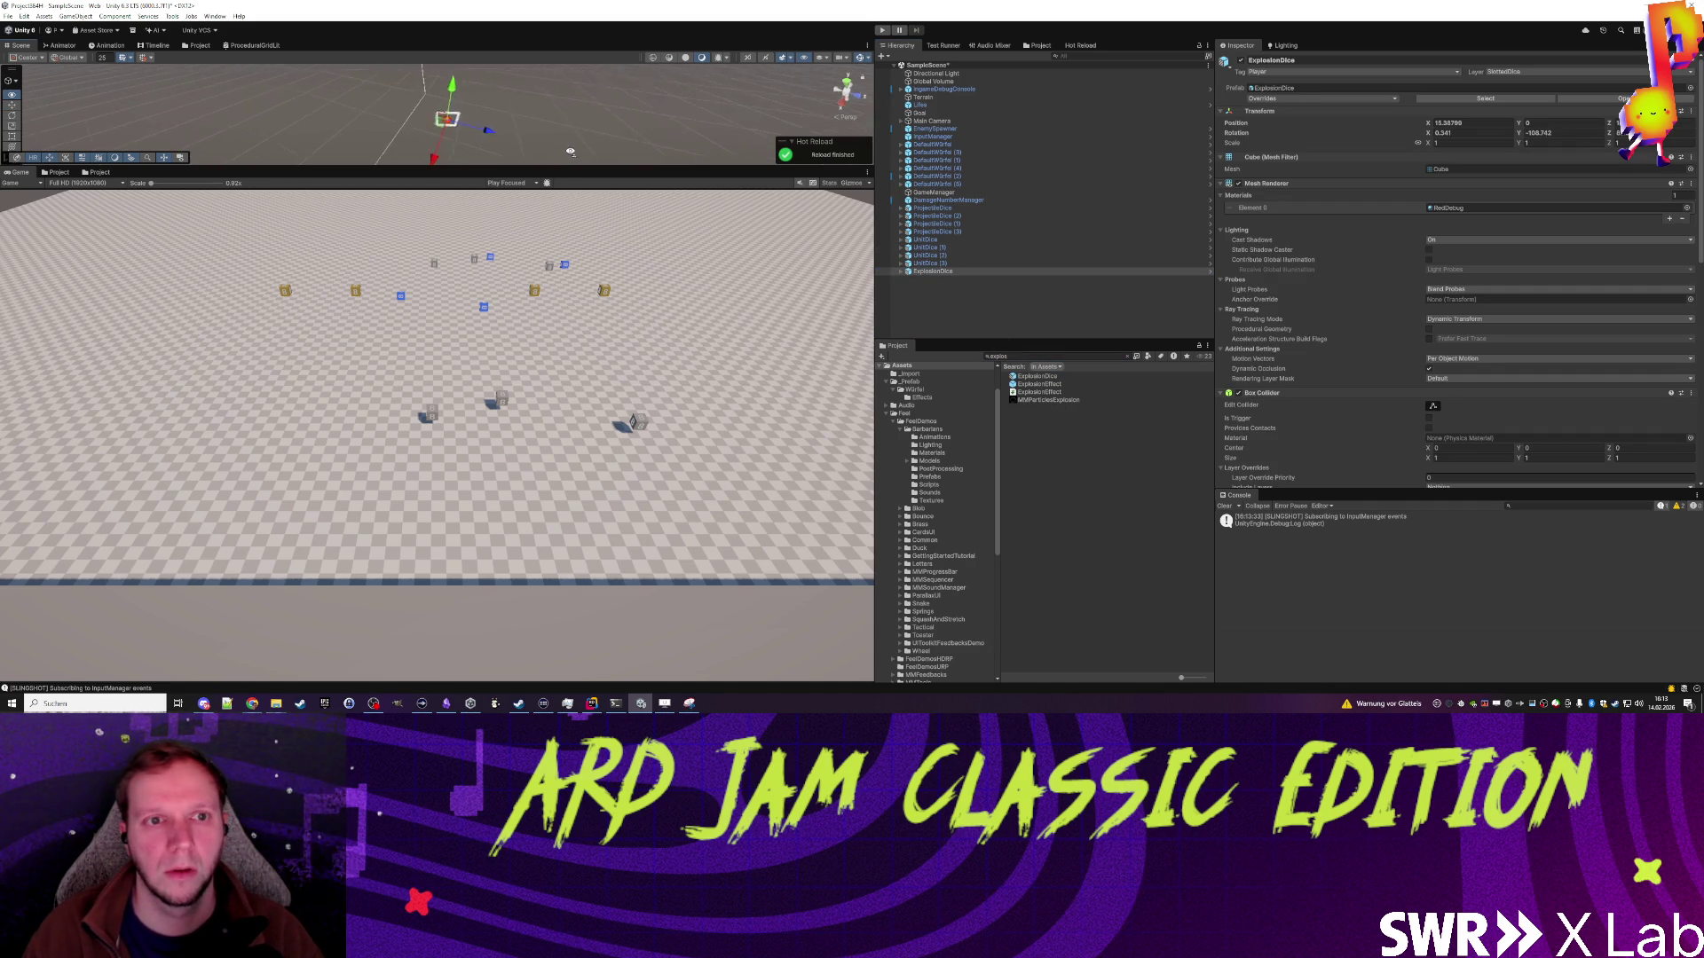
left_click_drag(284, 96, 437, 100)
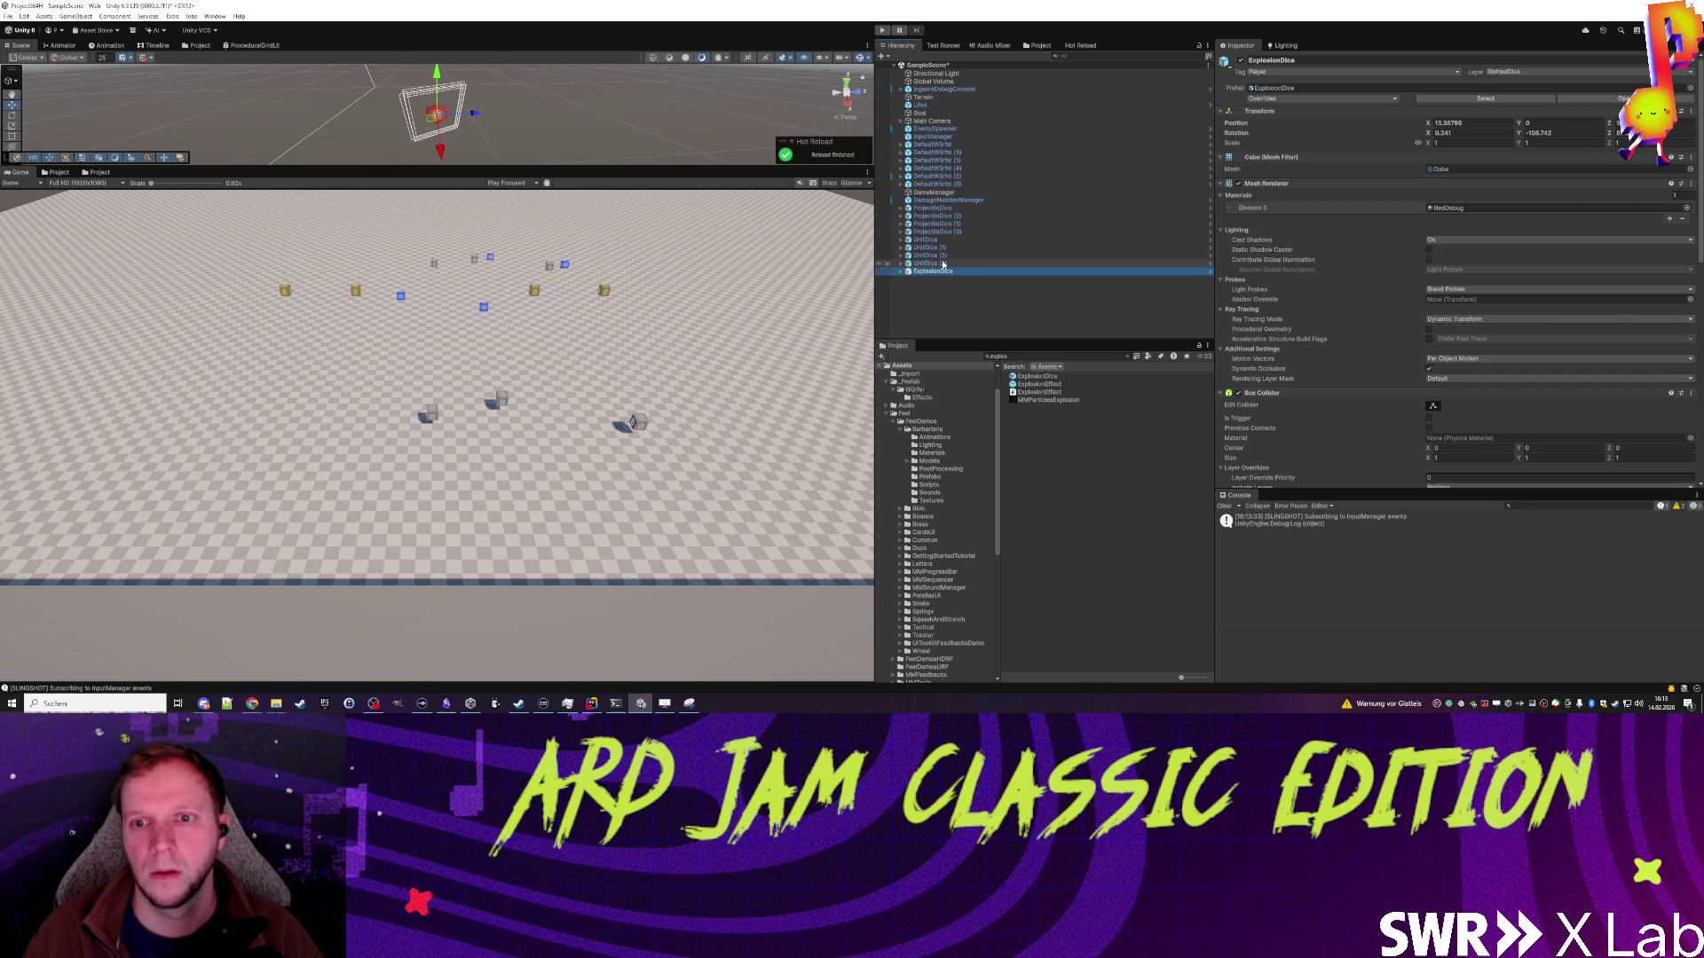
Step: Copy the UnitDice position onto the ExplosionDice, frame it with F, and enter play mode
right_click(1241, 126)
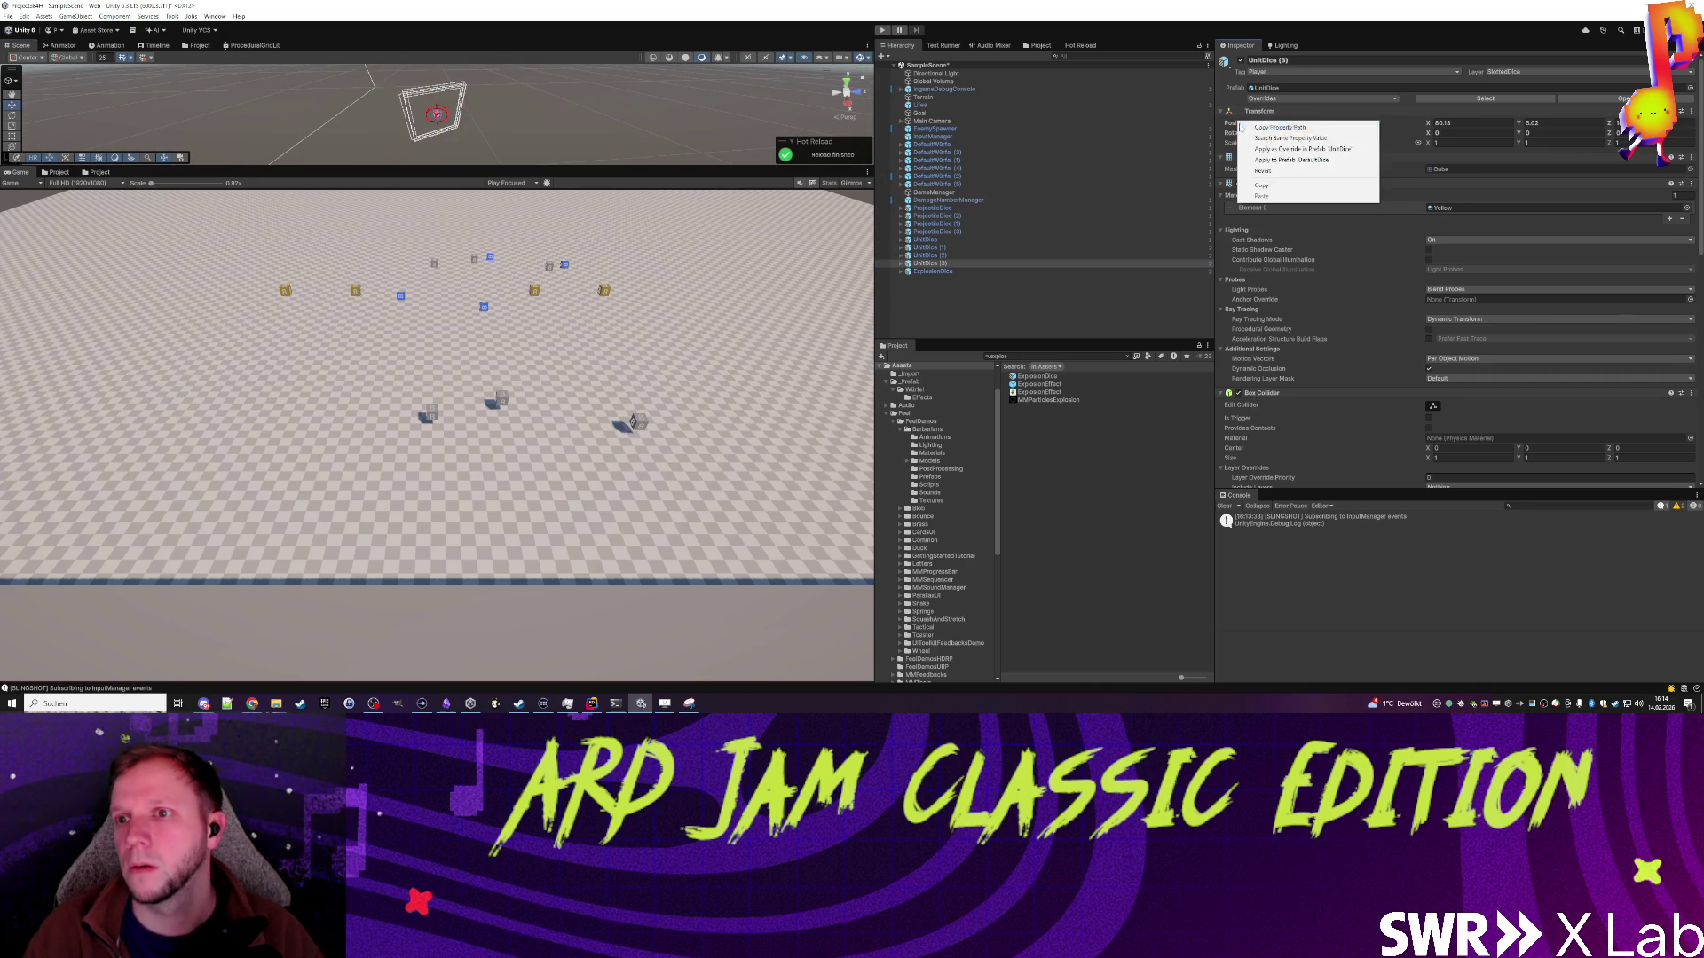
left_click(1269, 186)
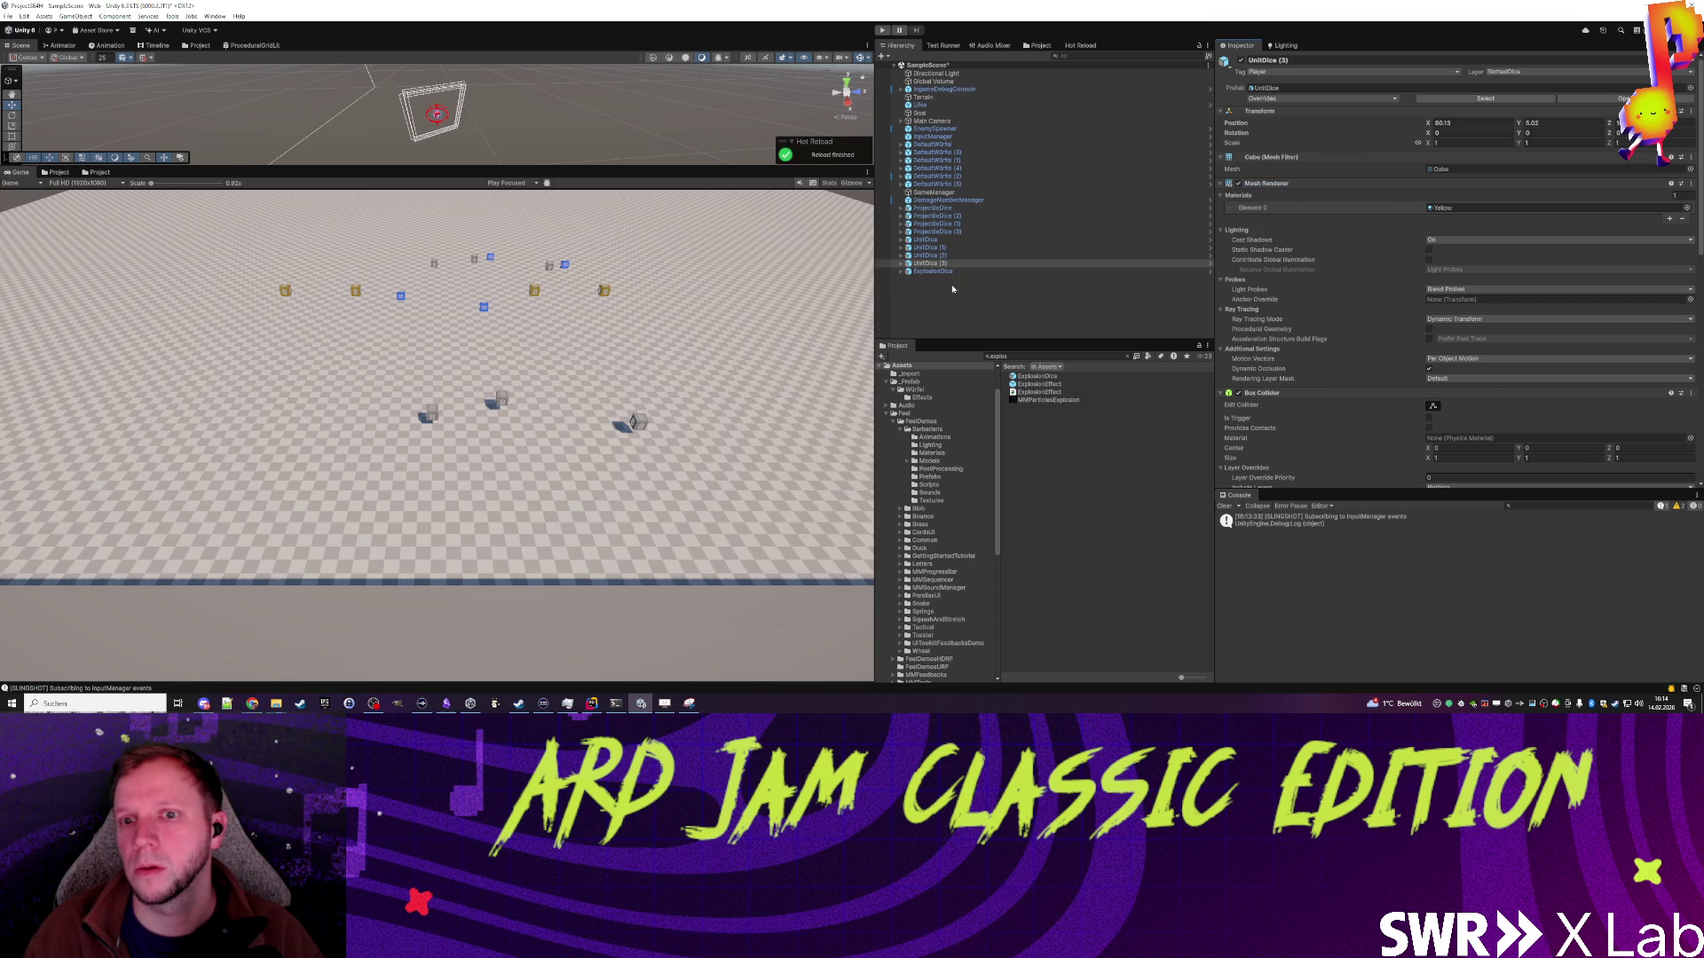
right_click(1237, 126)
left_click(1270, 198)
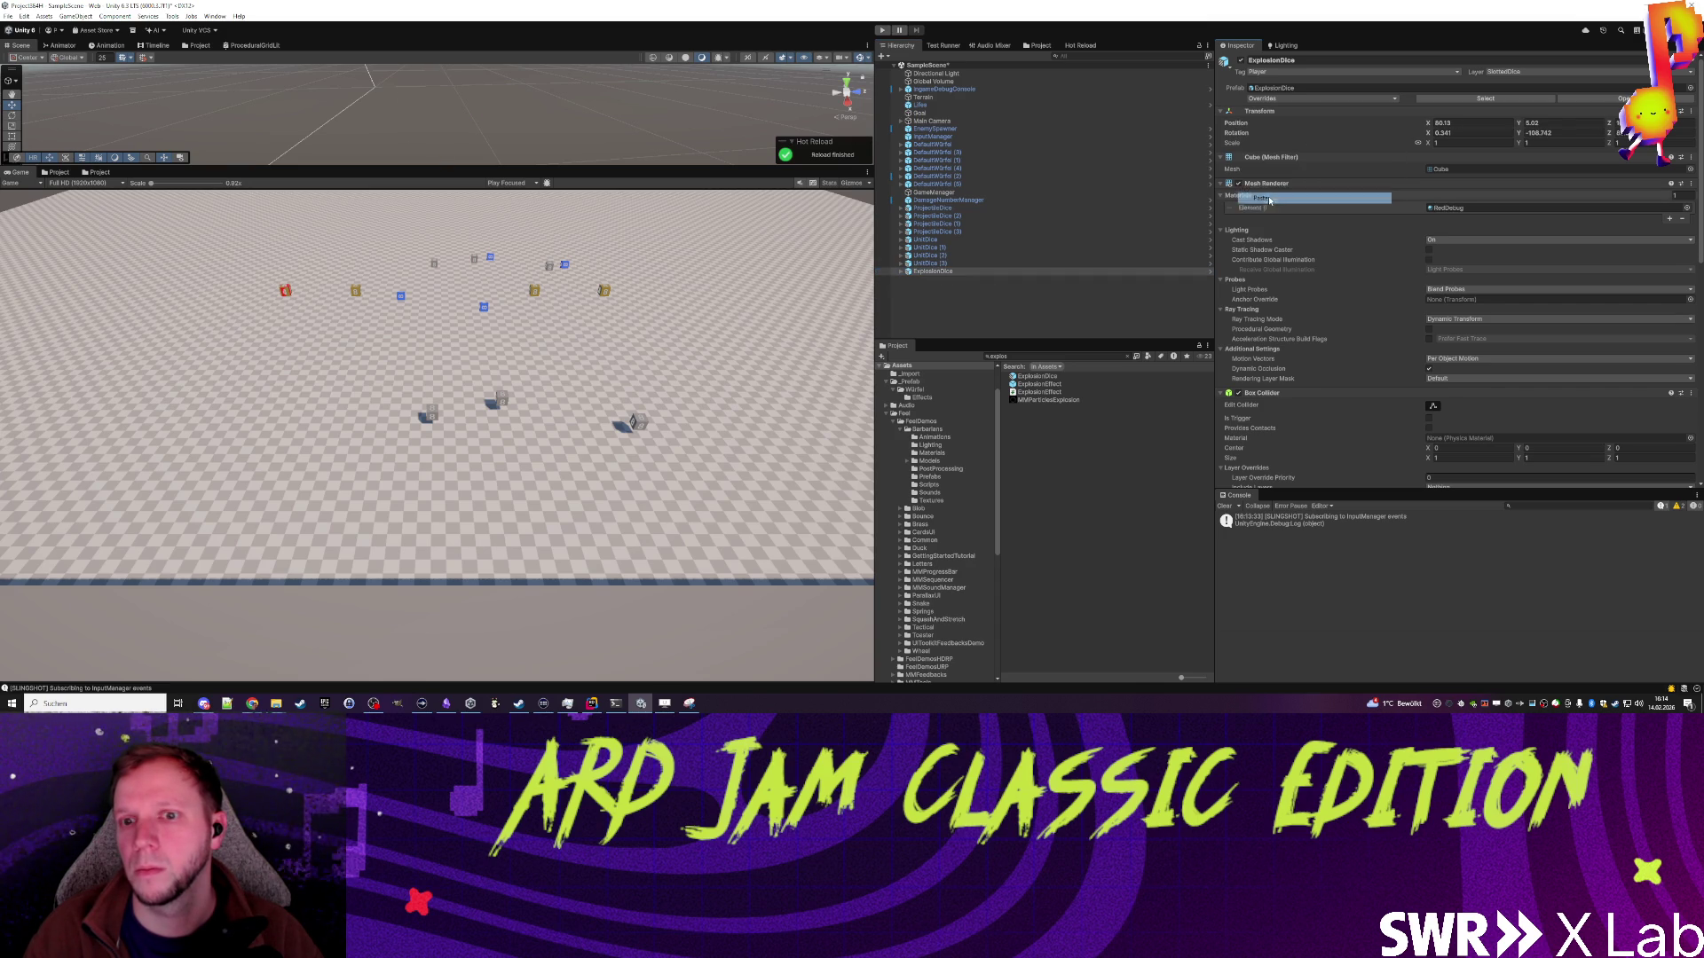
double_click(950, 275)
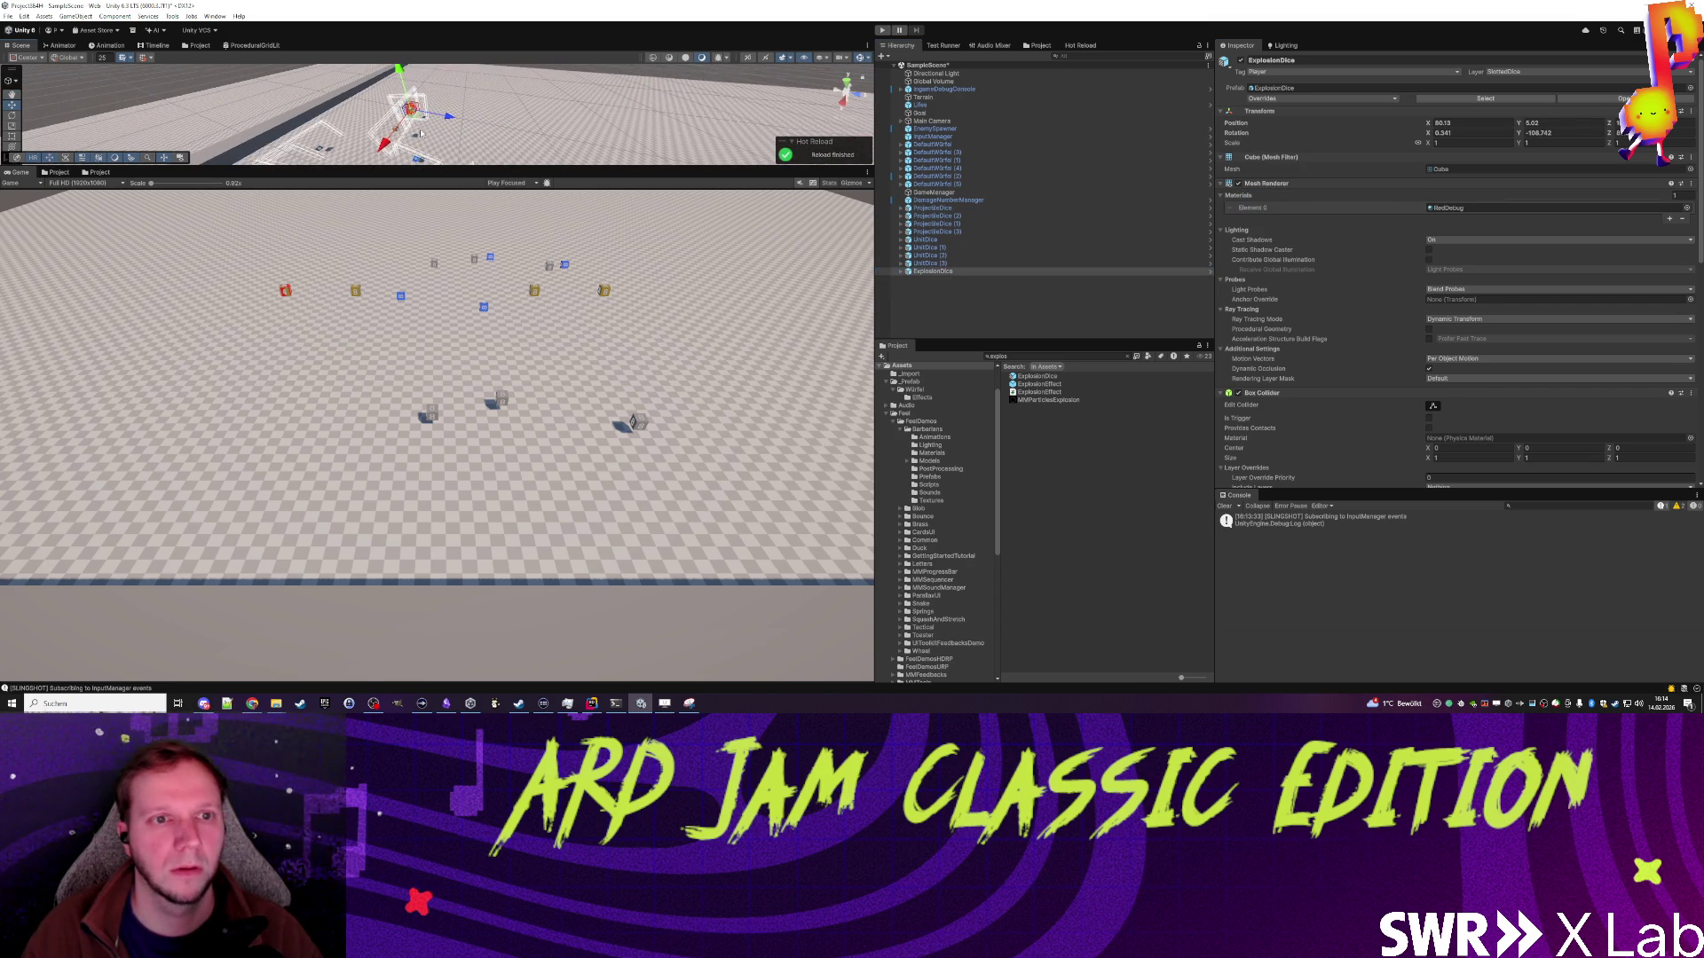
key("f")
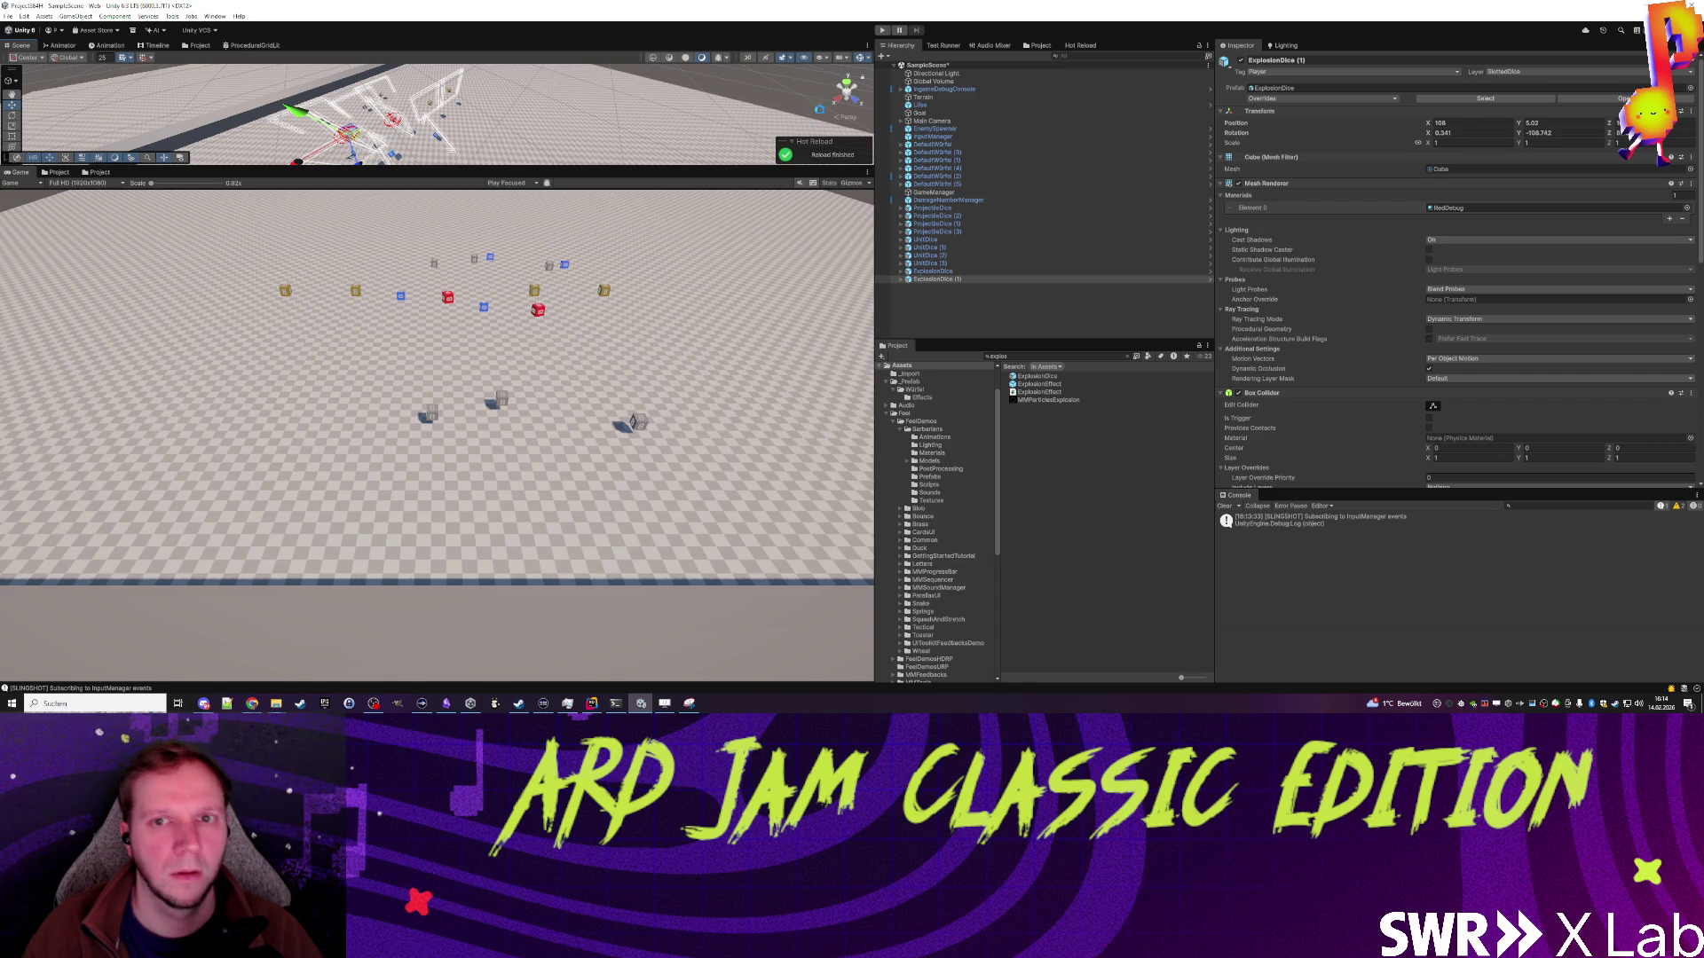
left_click(884, 31)
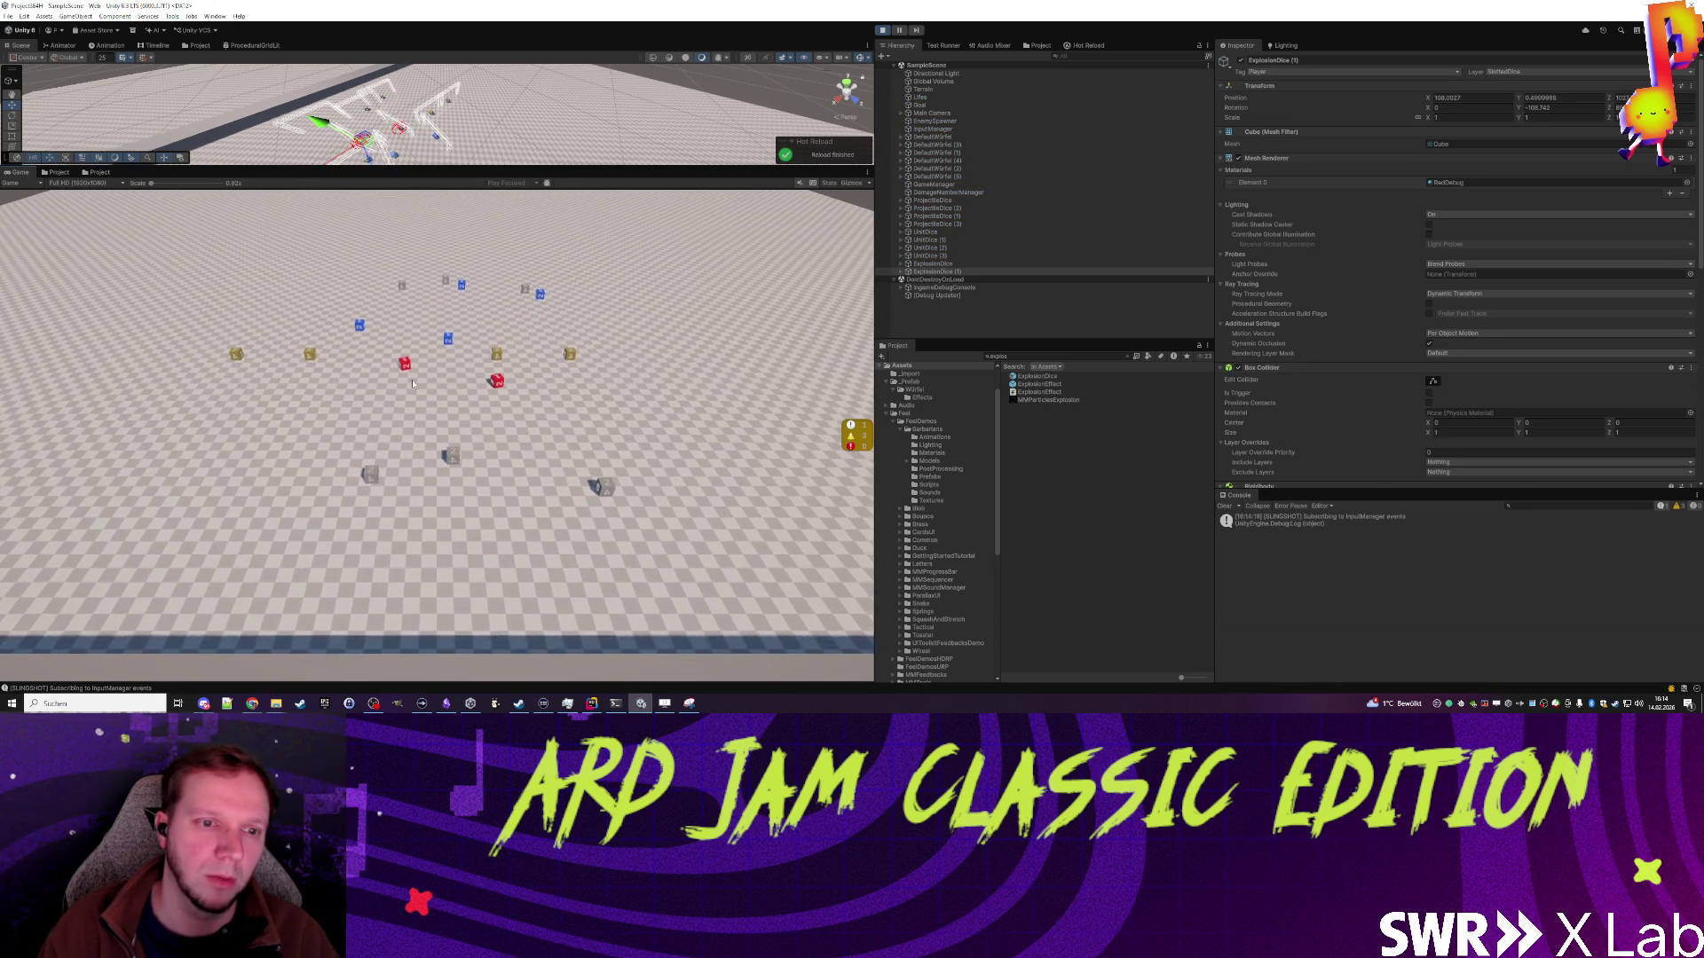
Step: Slot the red explosion dice and slingshot them at the enemies several times
left_click(470, 413)
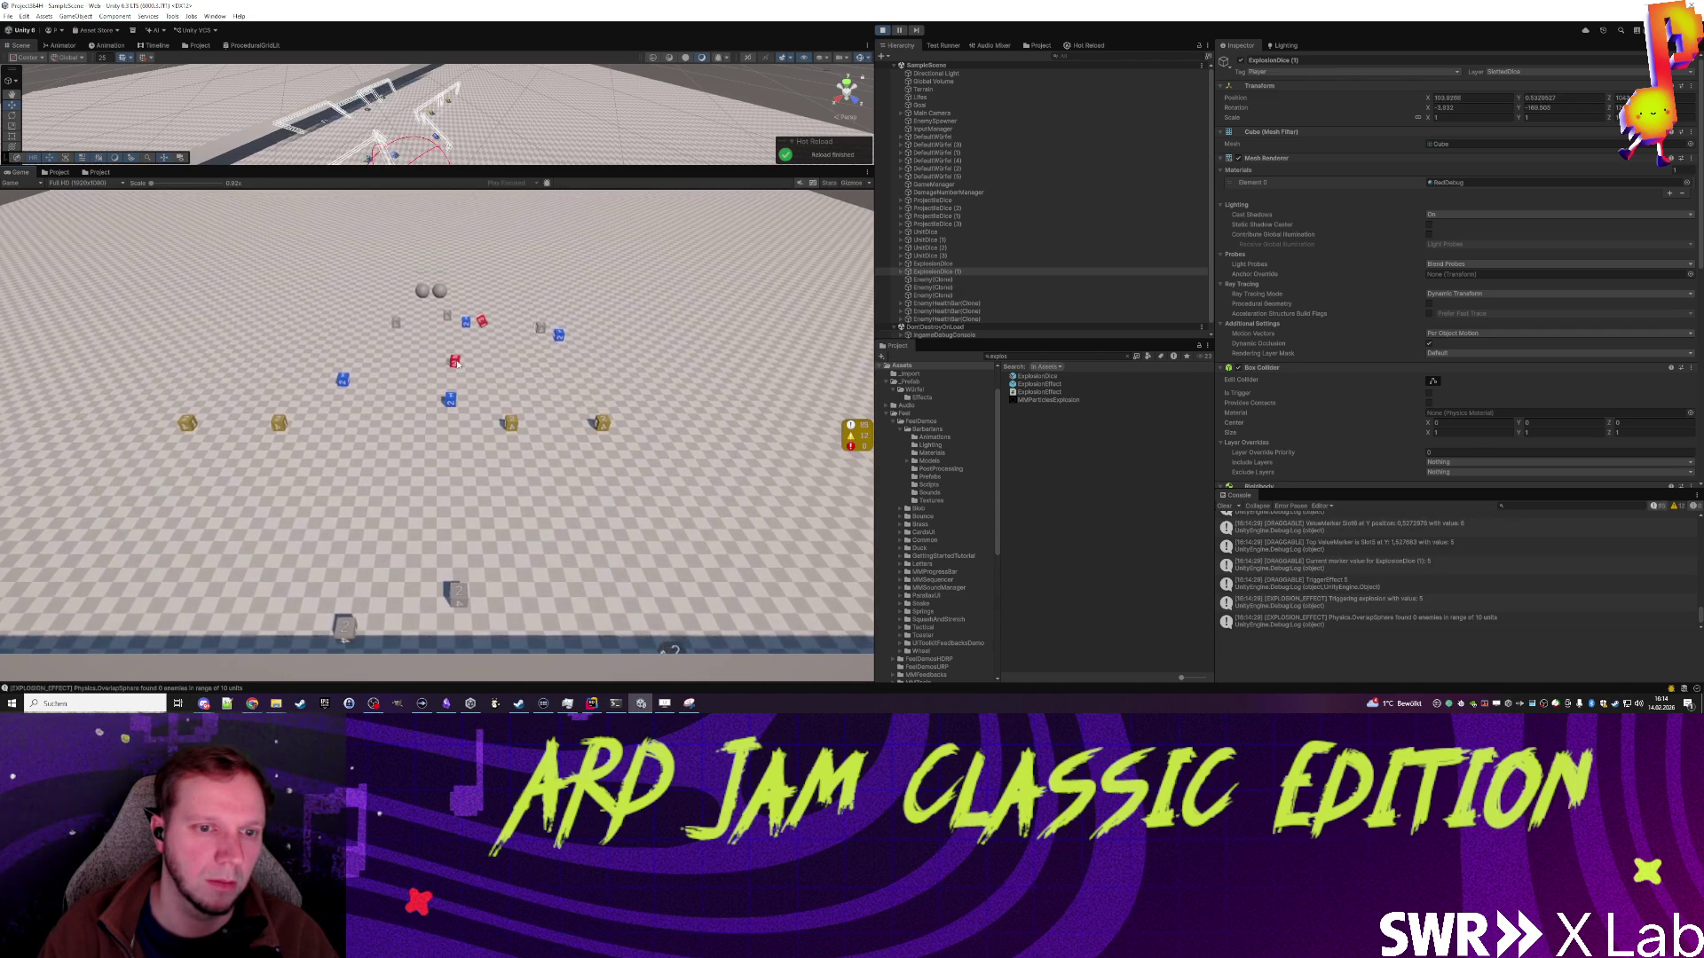
left_click(459, 364)
left_click(493, 328)
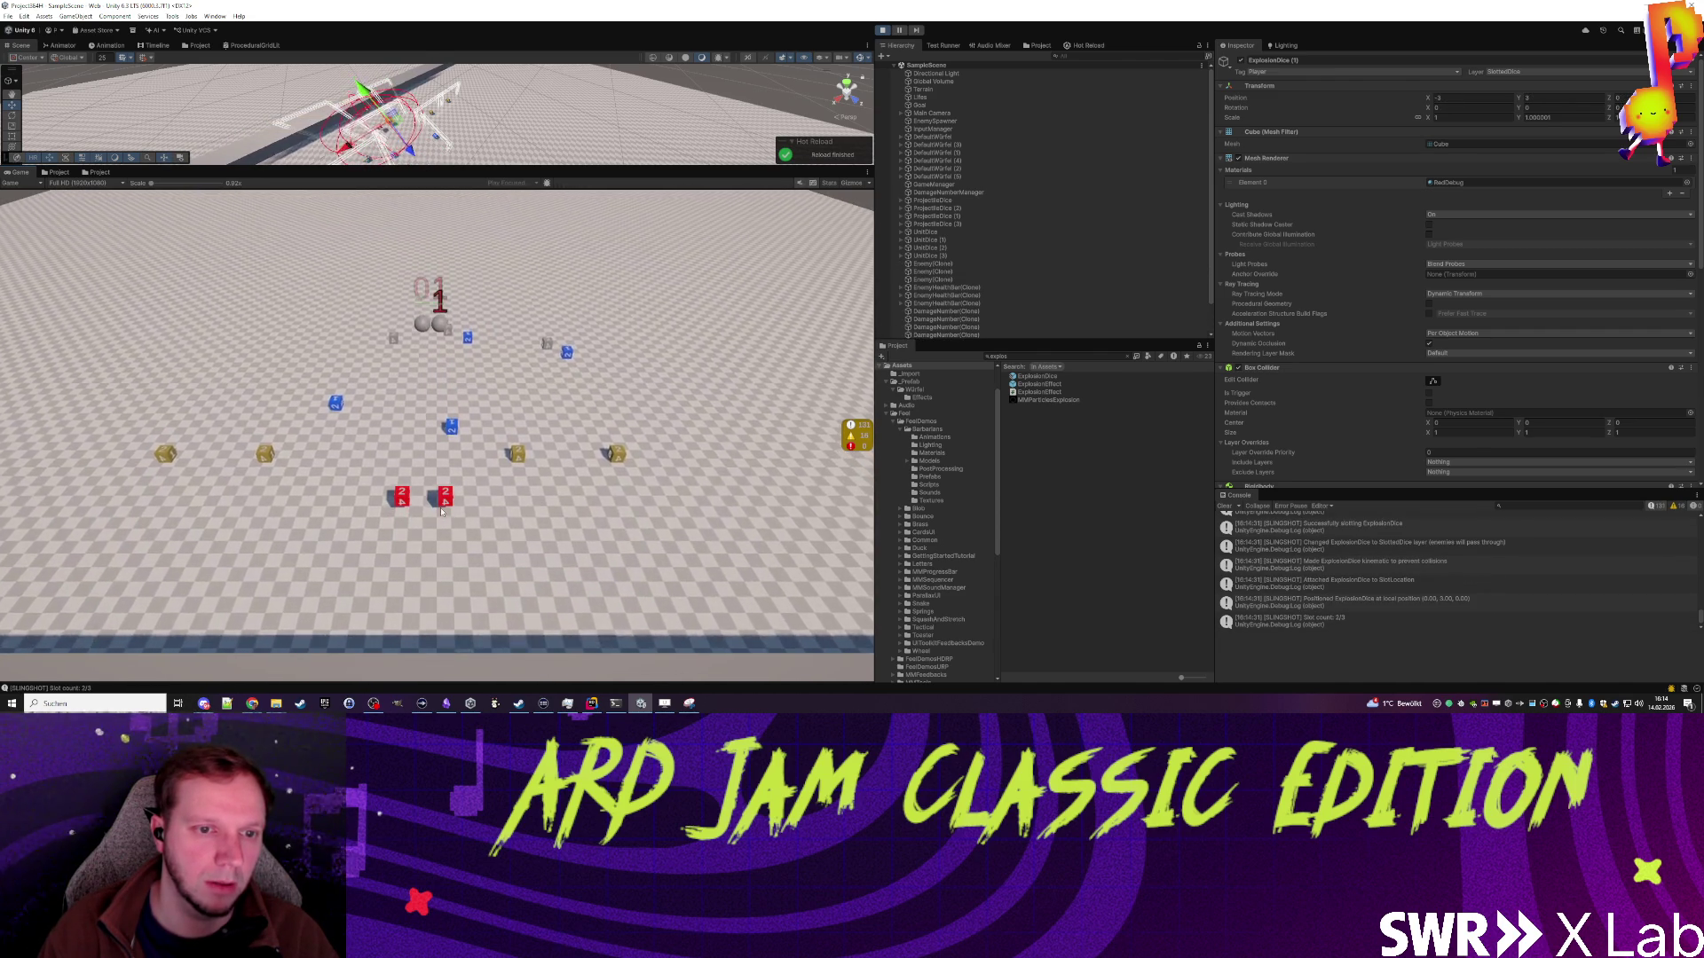
left_click_drag(443, 500, 445, 527)
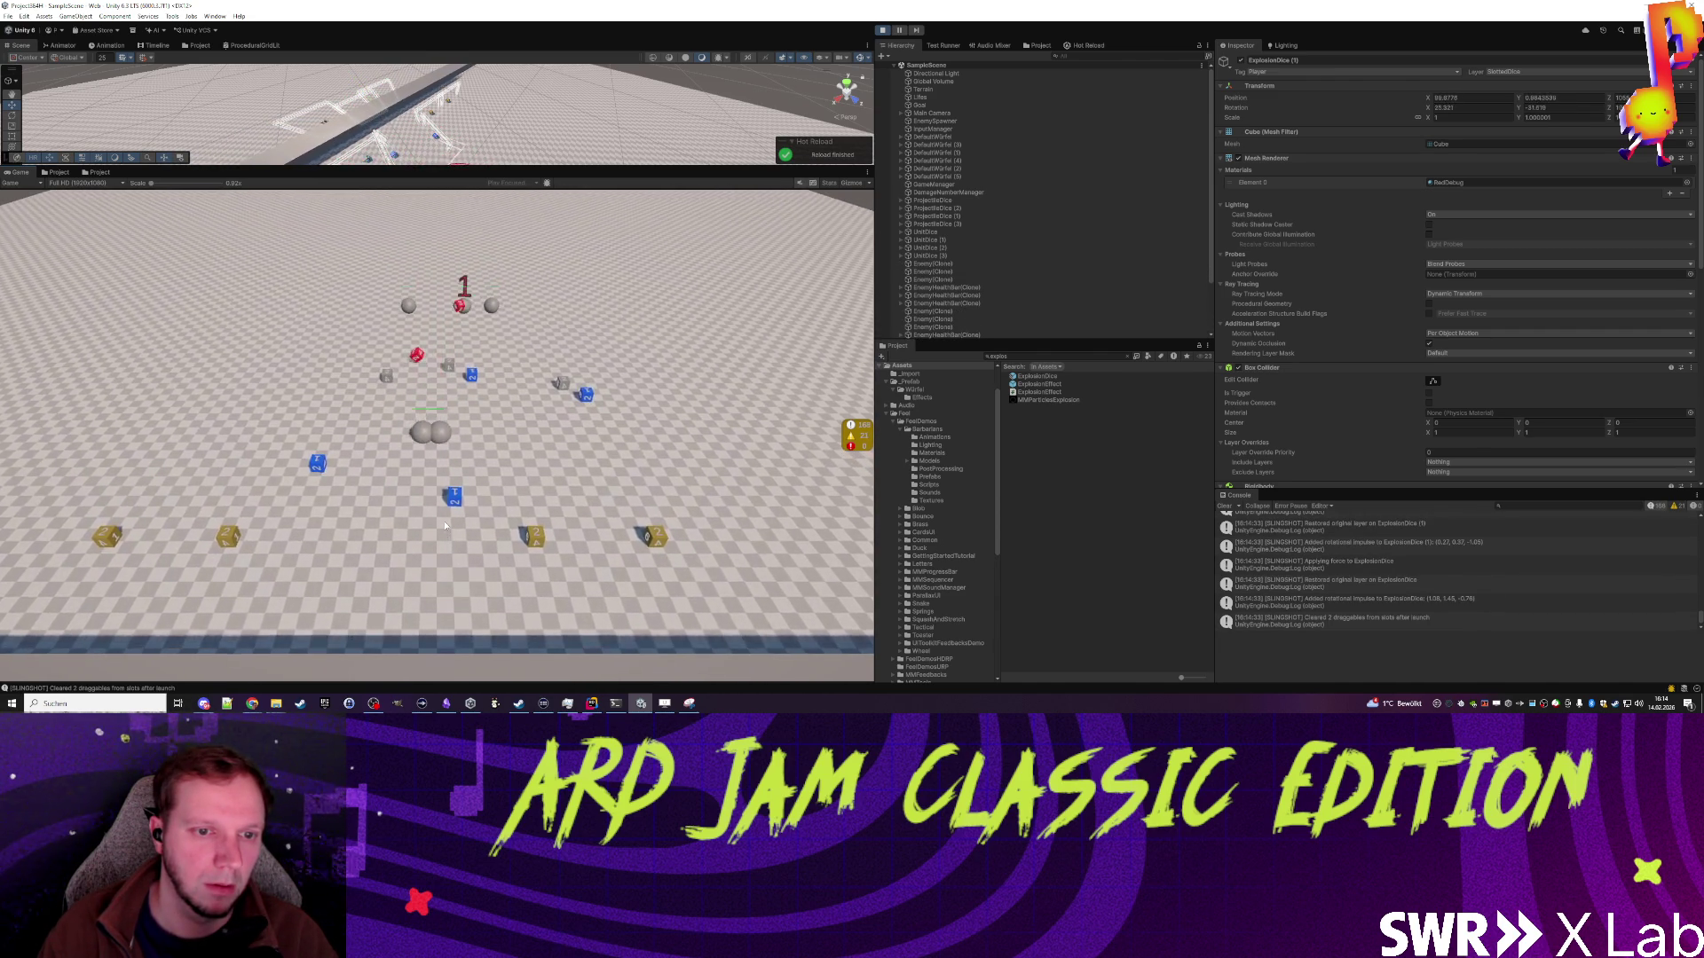
left_click(457, 337)
left_click_drag(457, 337, 449, 512)
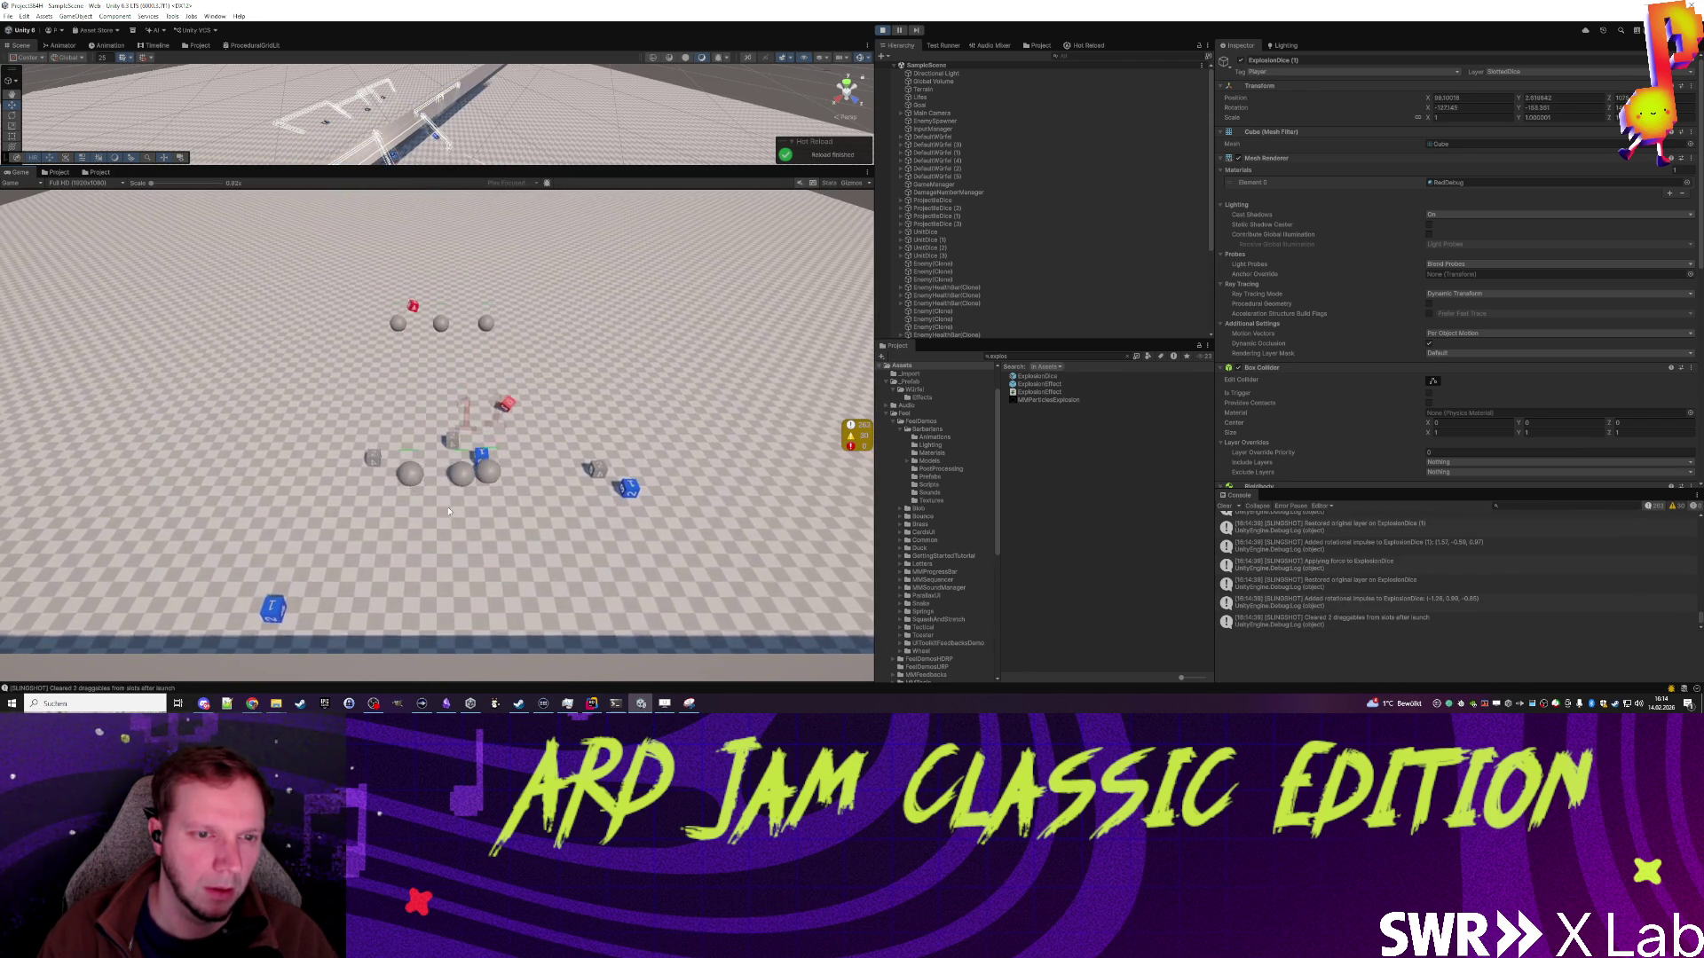
left_click(400, 508)
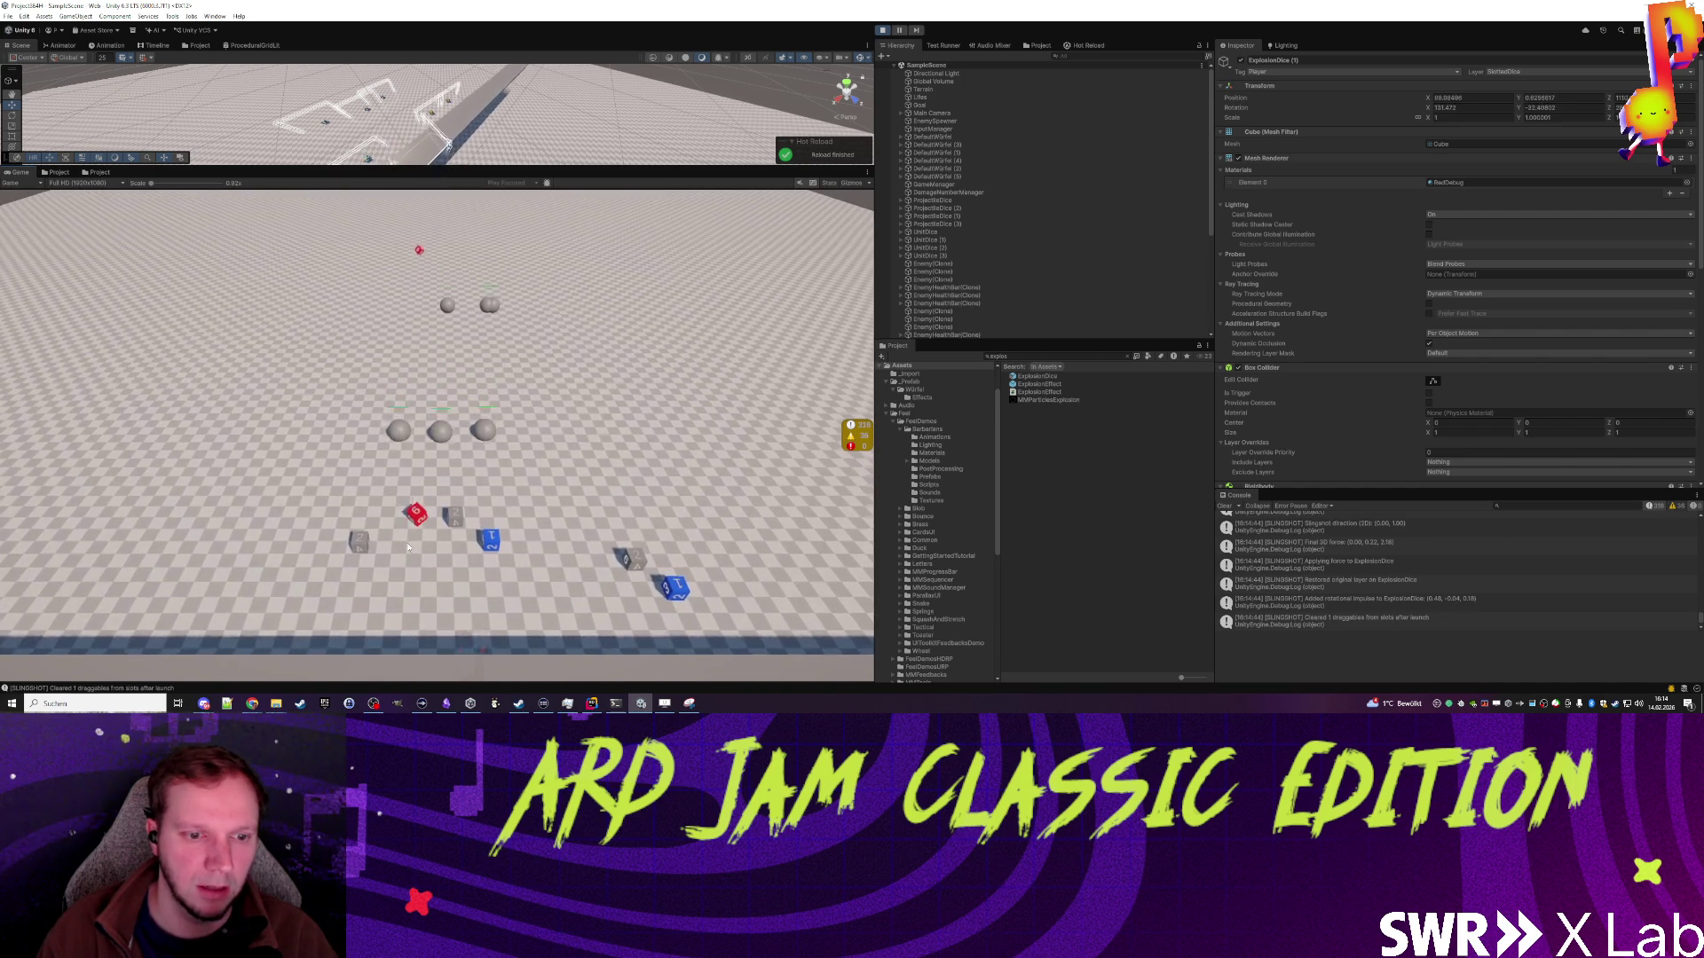
left_click(414, 549)
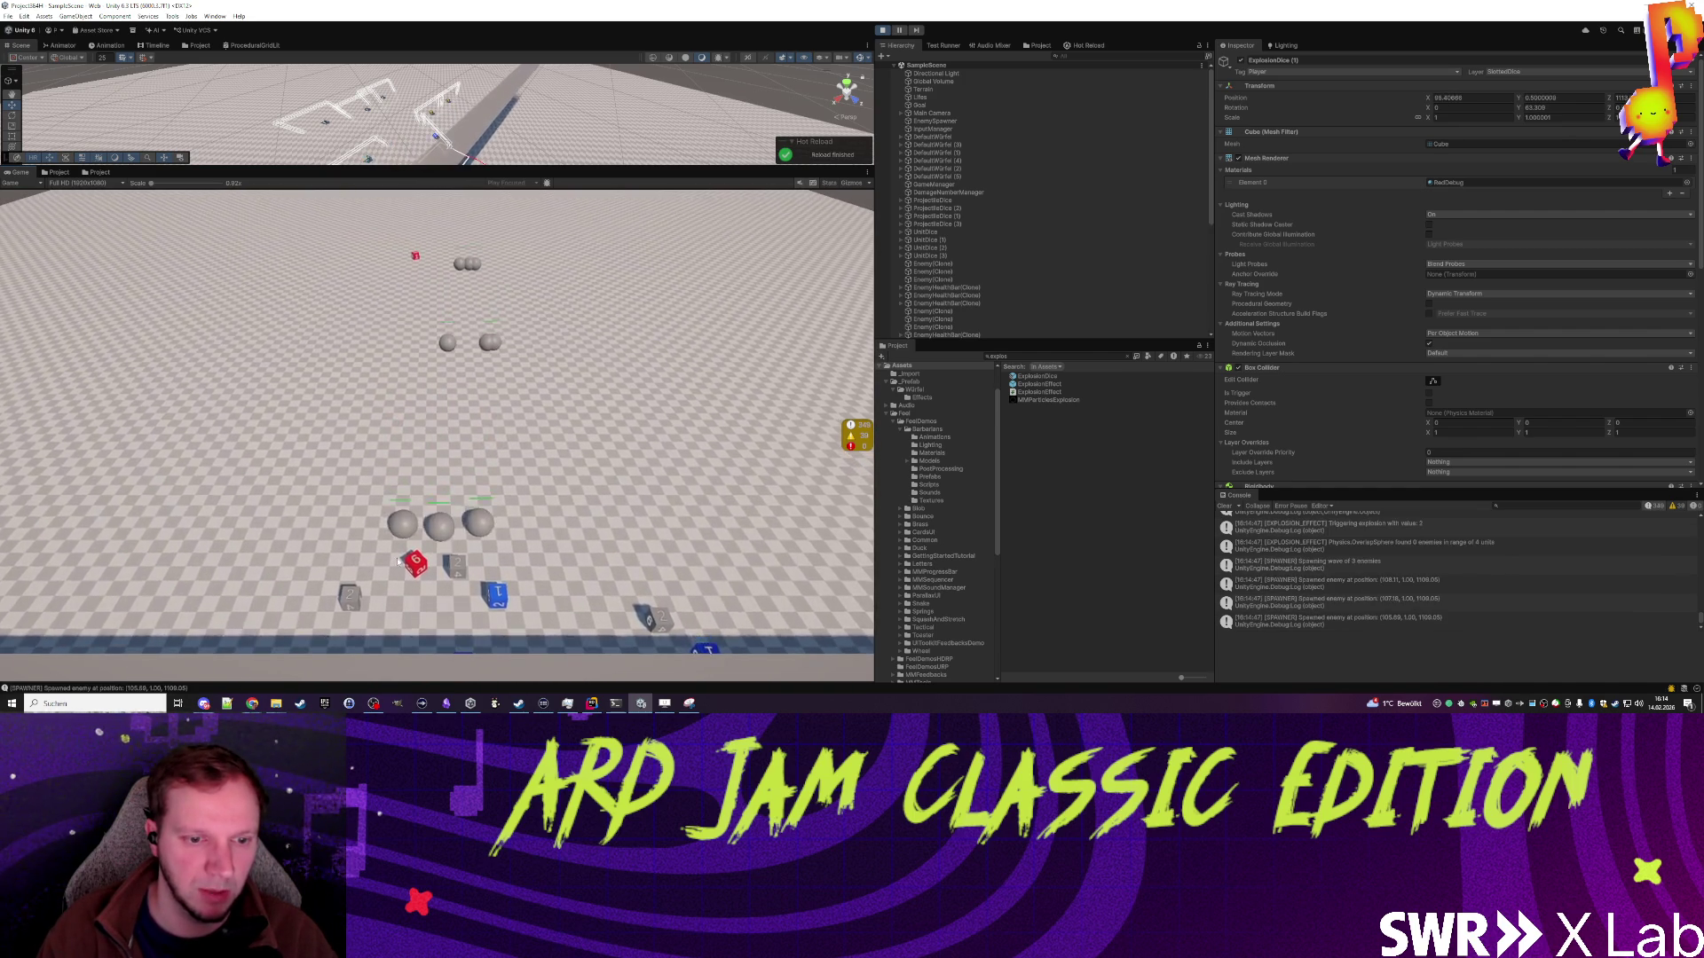
mouse_move(423, 585)
left_mouse_down()
mouse_move(392, 494)
mouse_move(399, 515)
left_mouse_up()
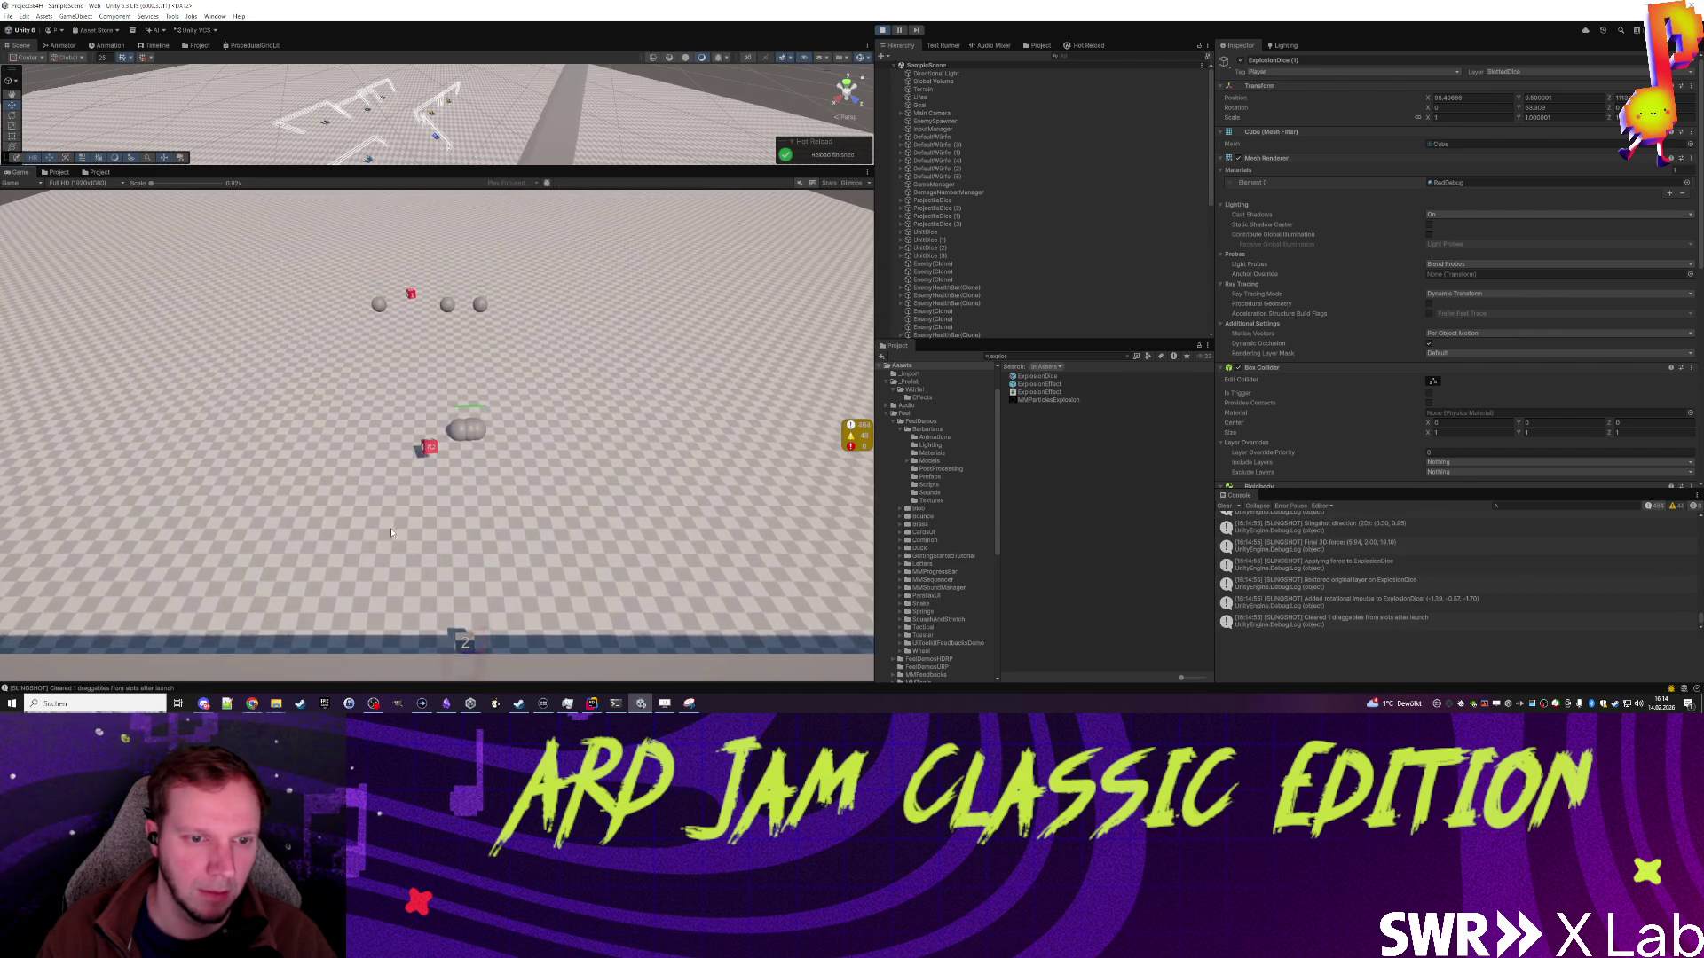
left_click_drag(400, 497, 397, 519)
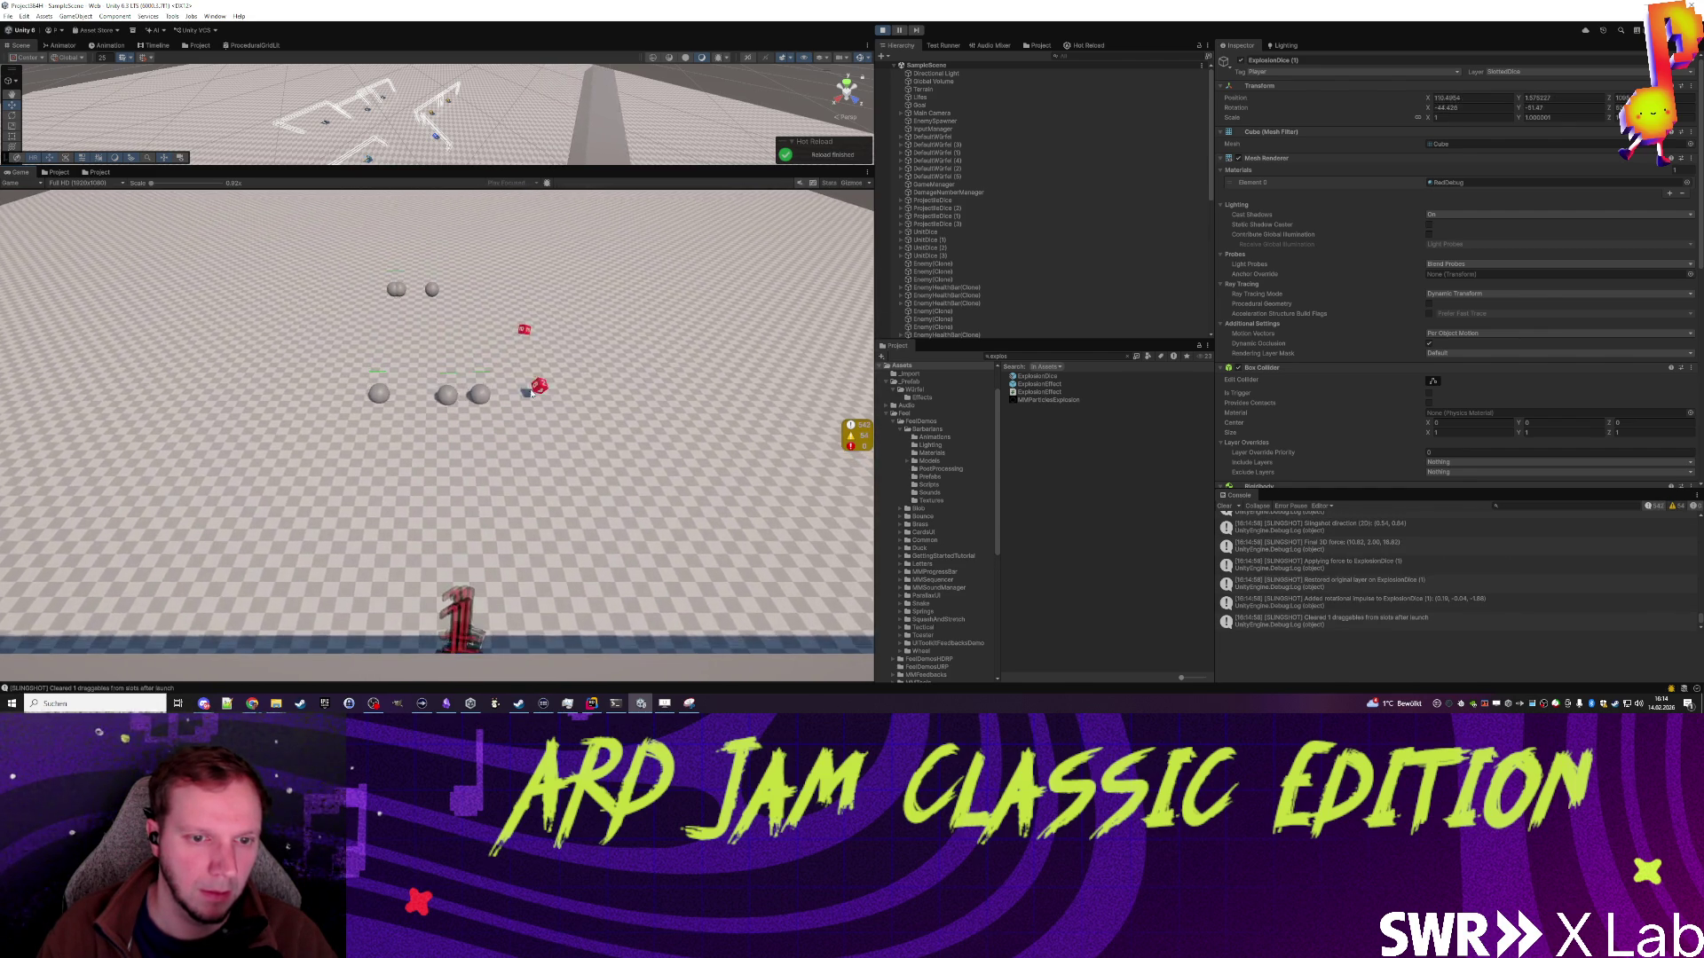
left_click_drag(426, 511, 445, 533)
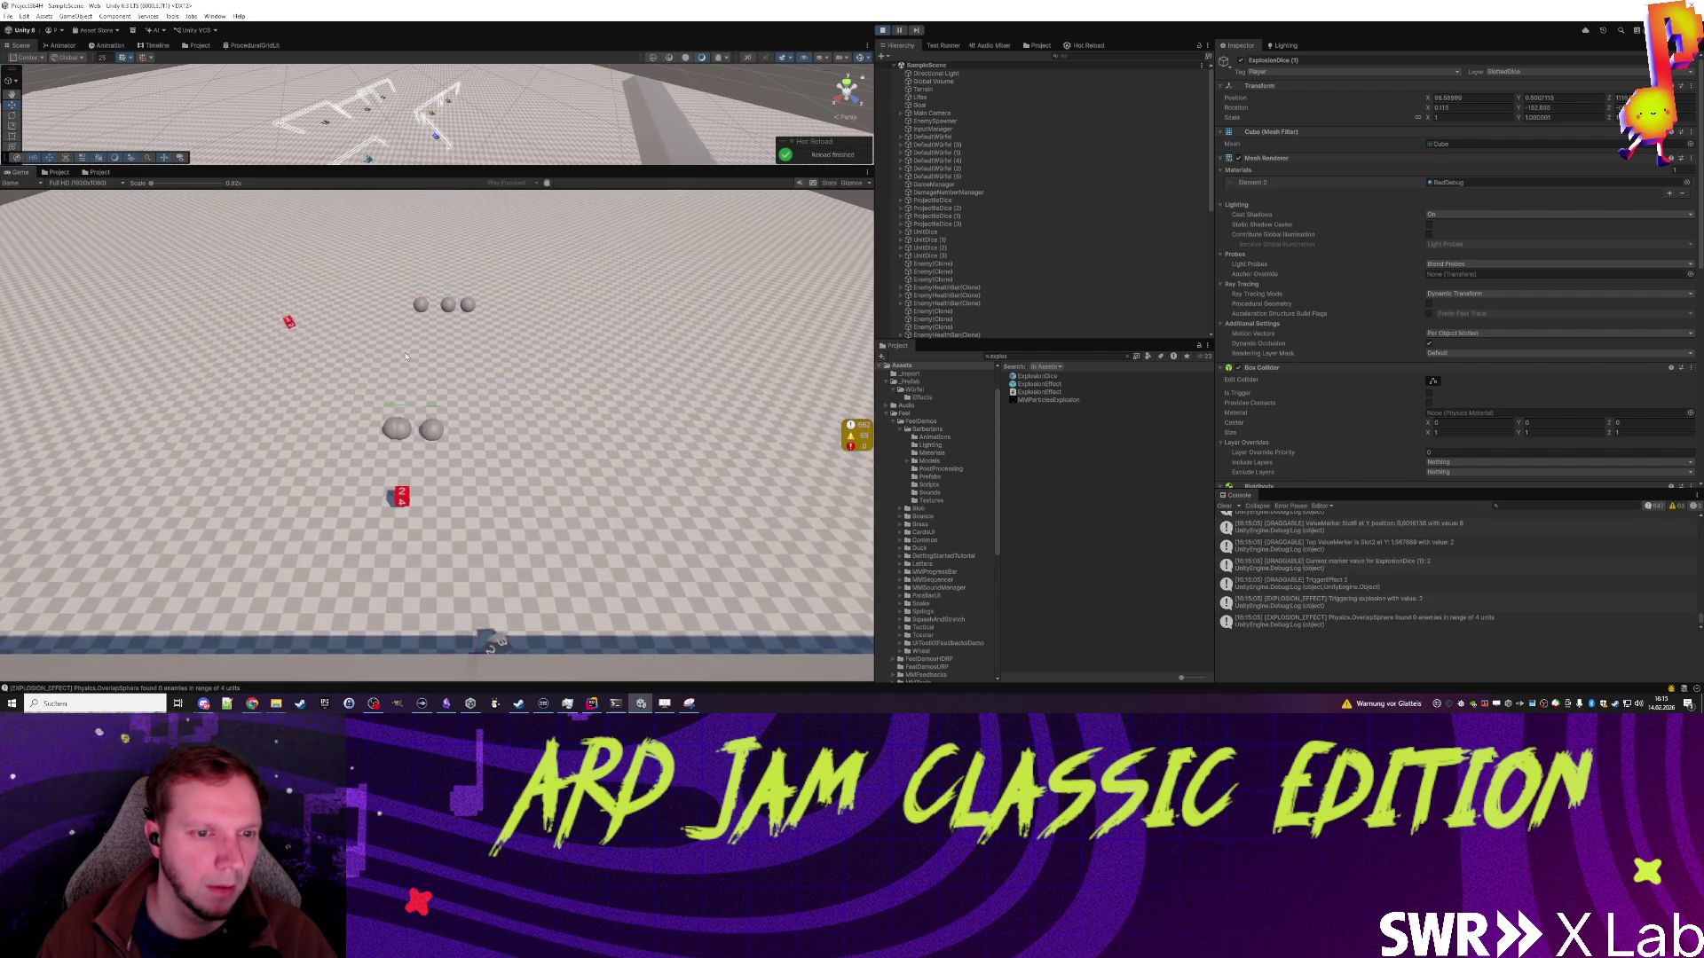
Step: Keep firing pairs of red explosion dice up the field, then exit play mode
left_click_drag(451, 500, 446, 521)
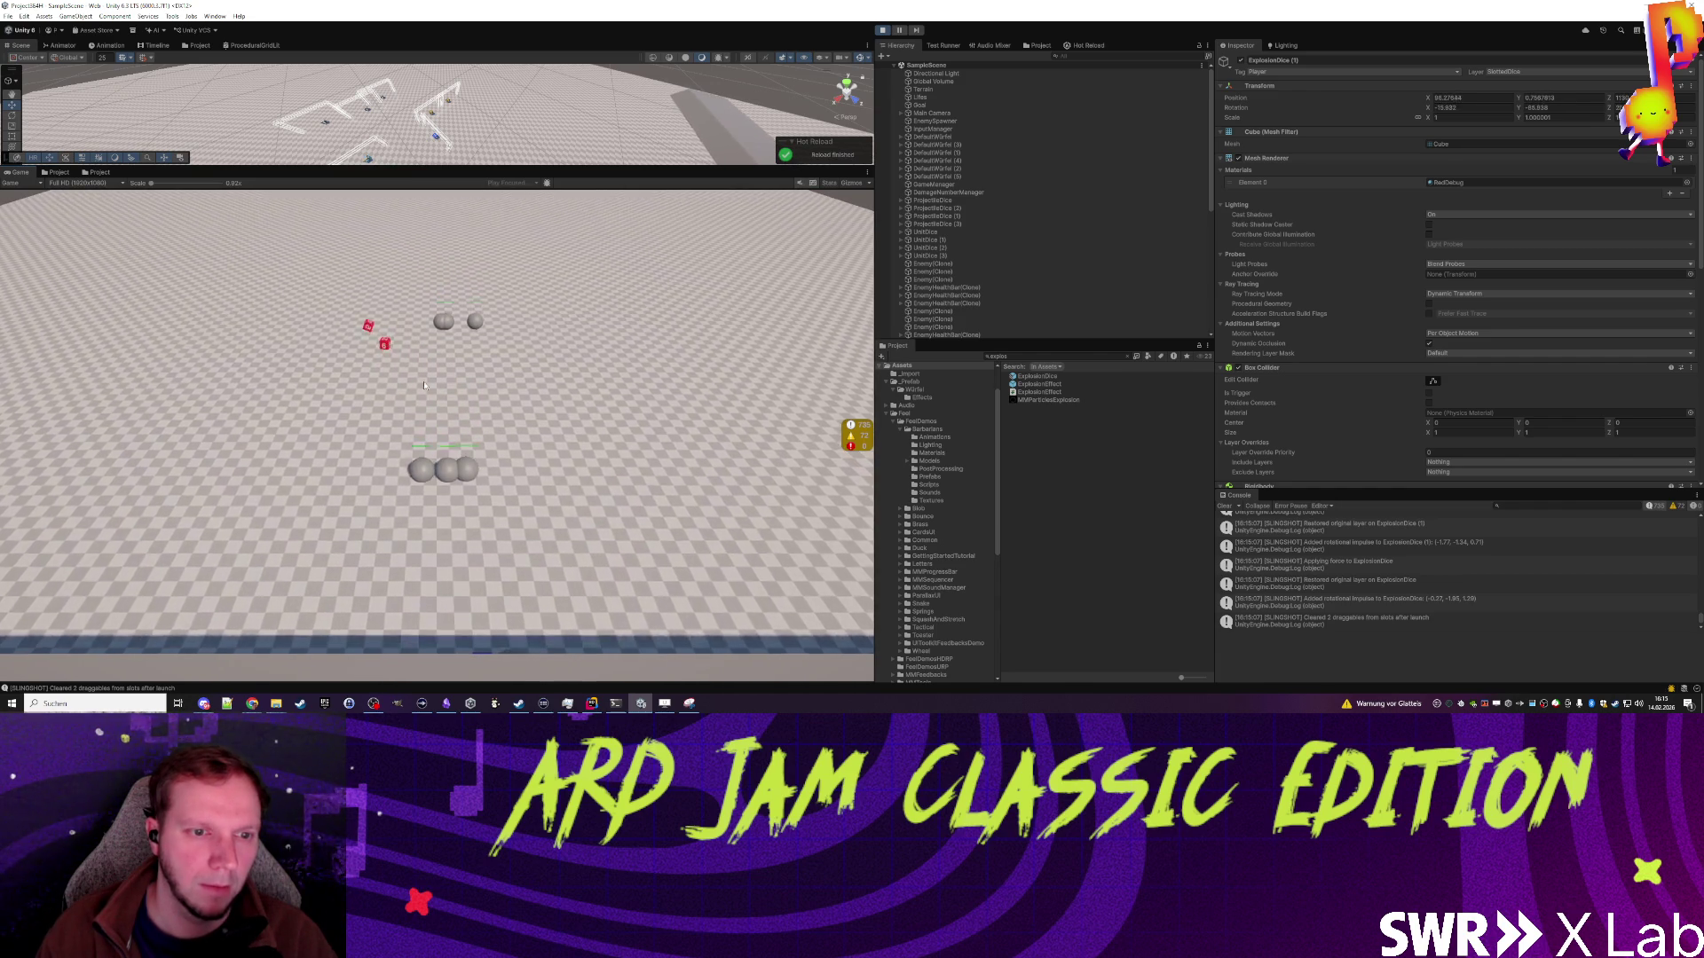
left_click_drag(404, 499, 488, 500)
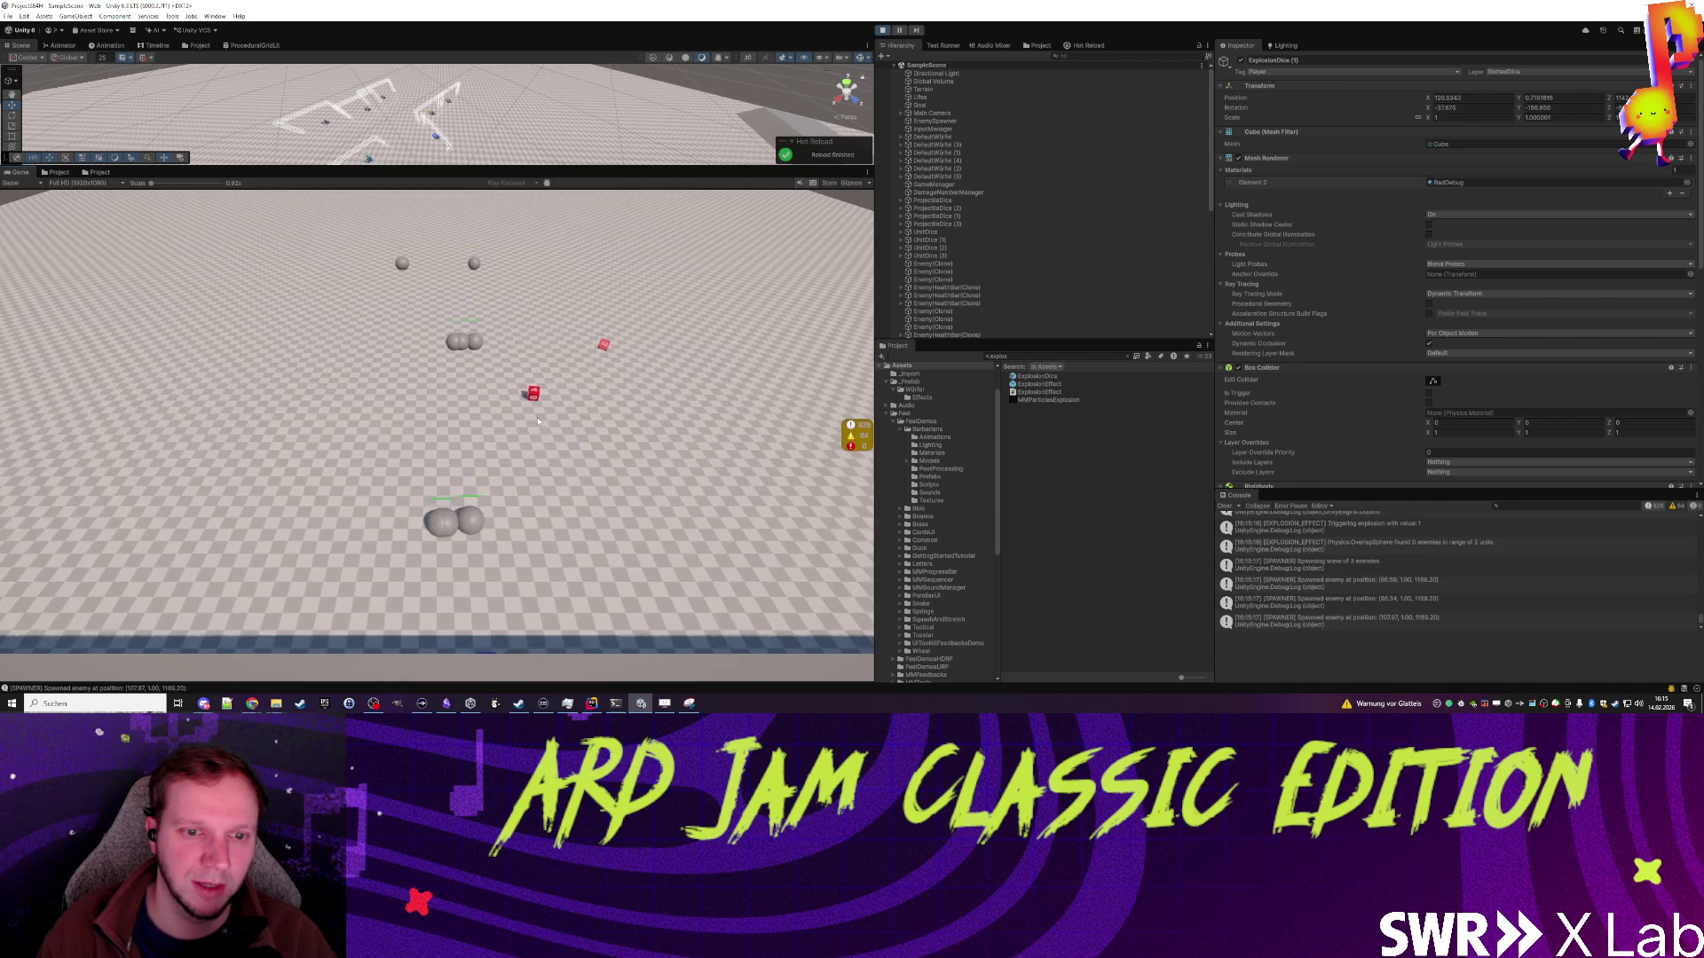
left_click(619, 364)
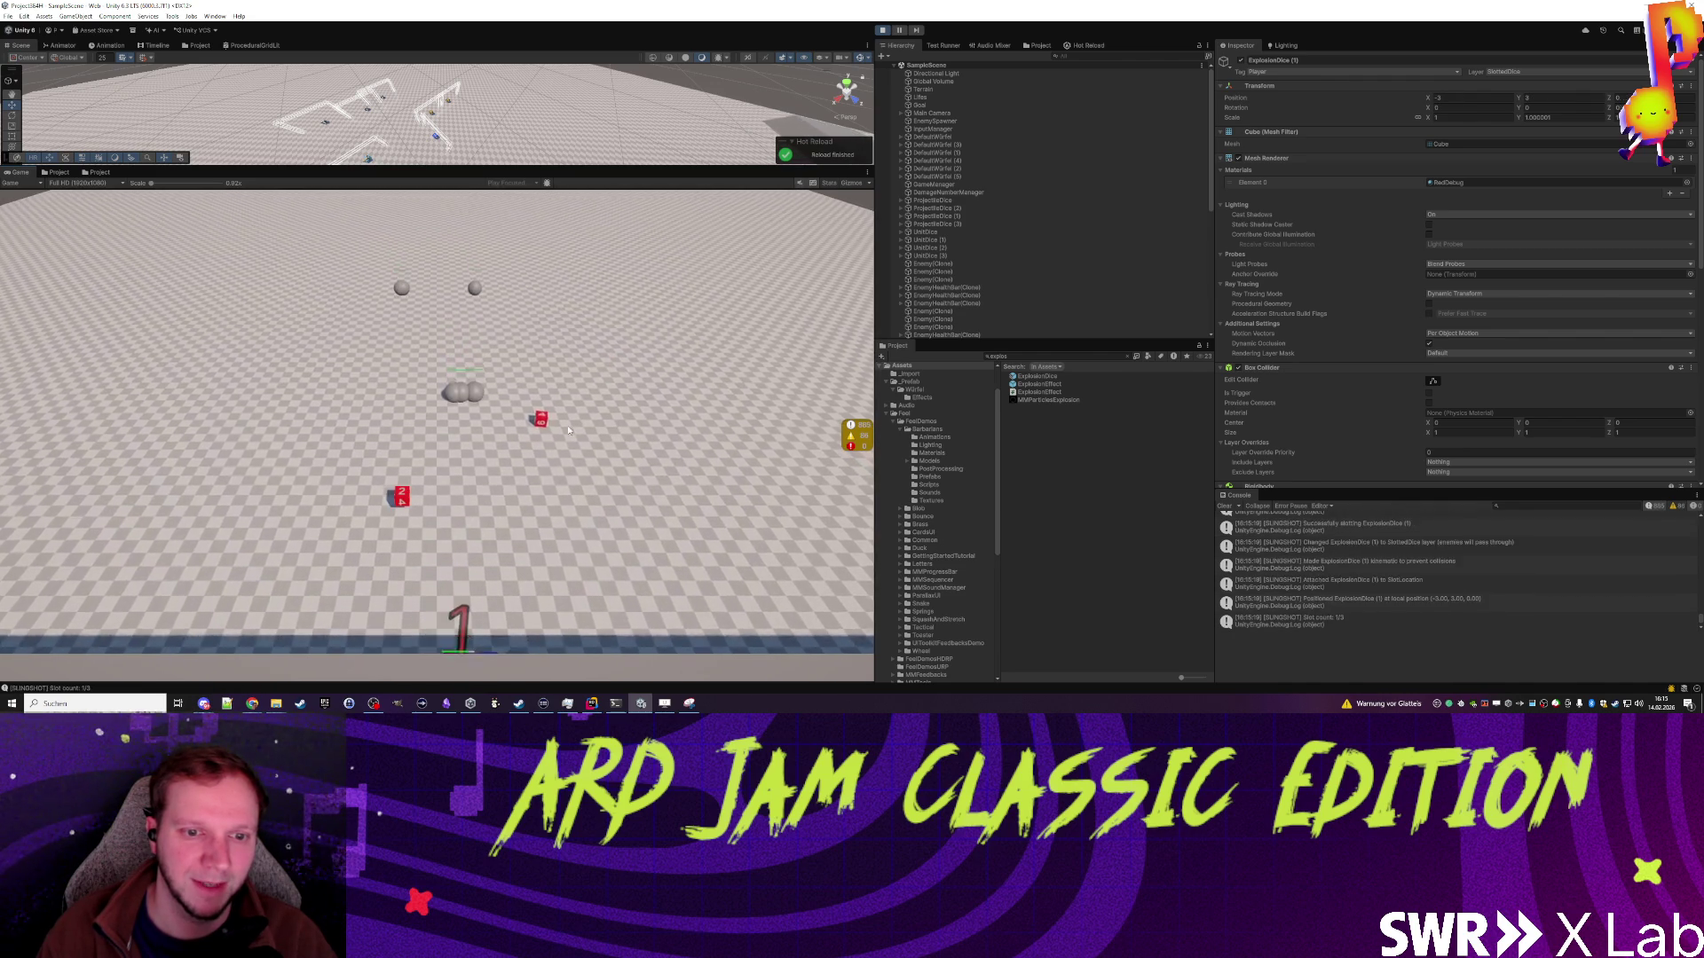
left_click_drag(422, 495, 445, 512)
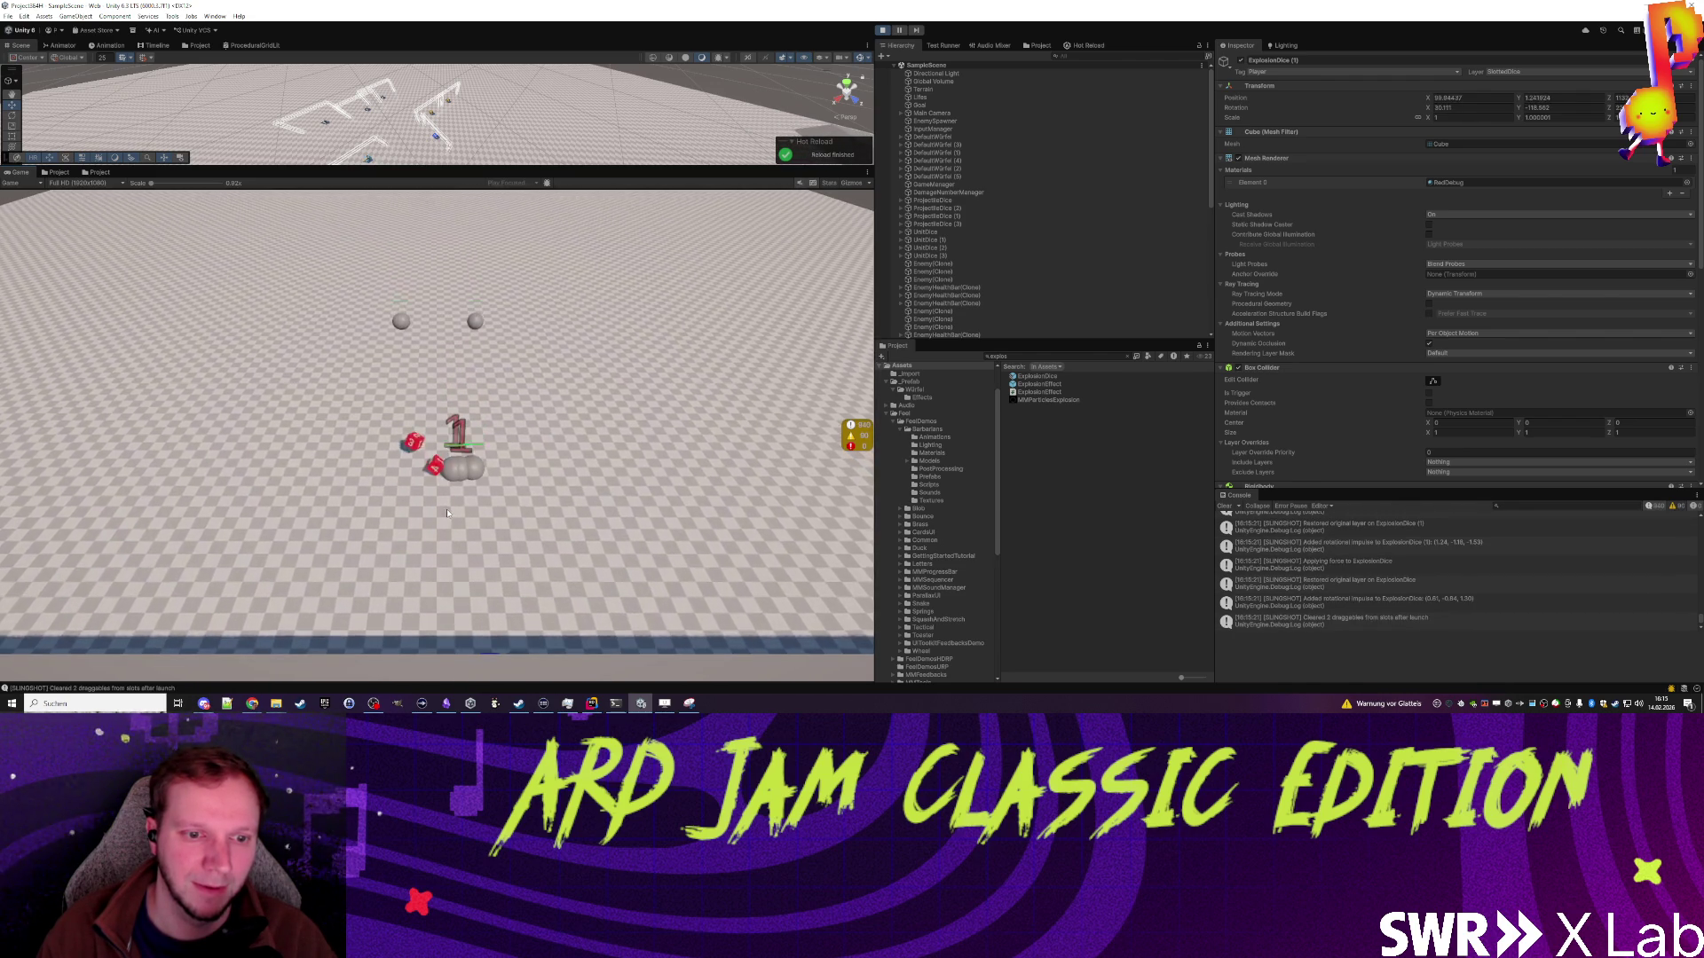
left_click(455, 424)
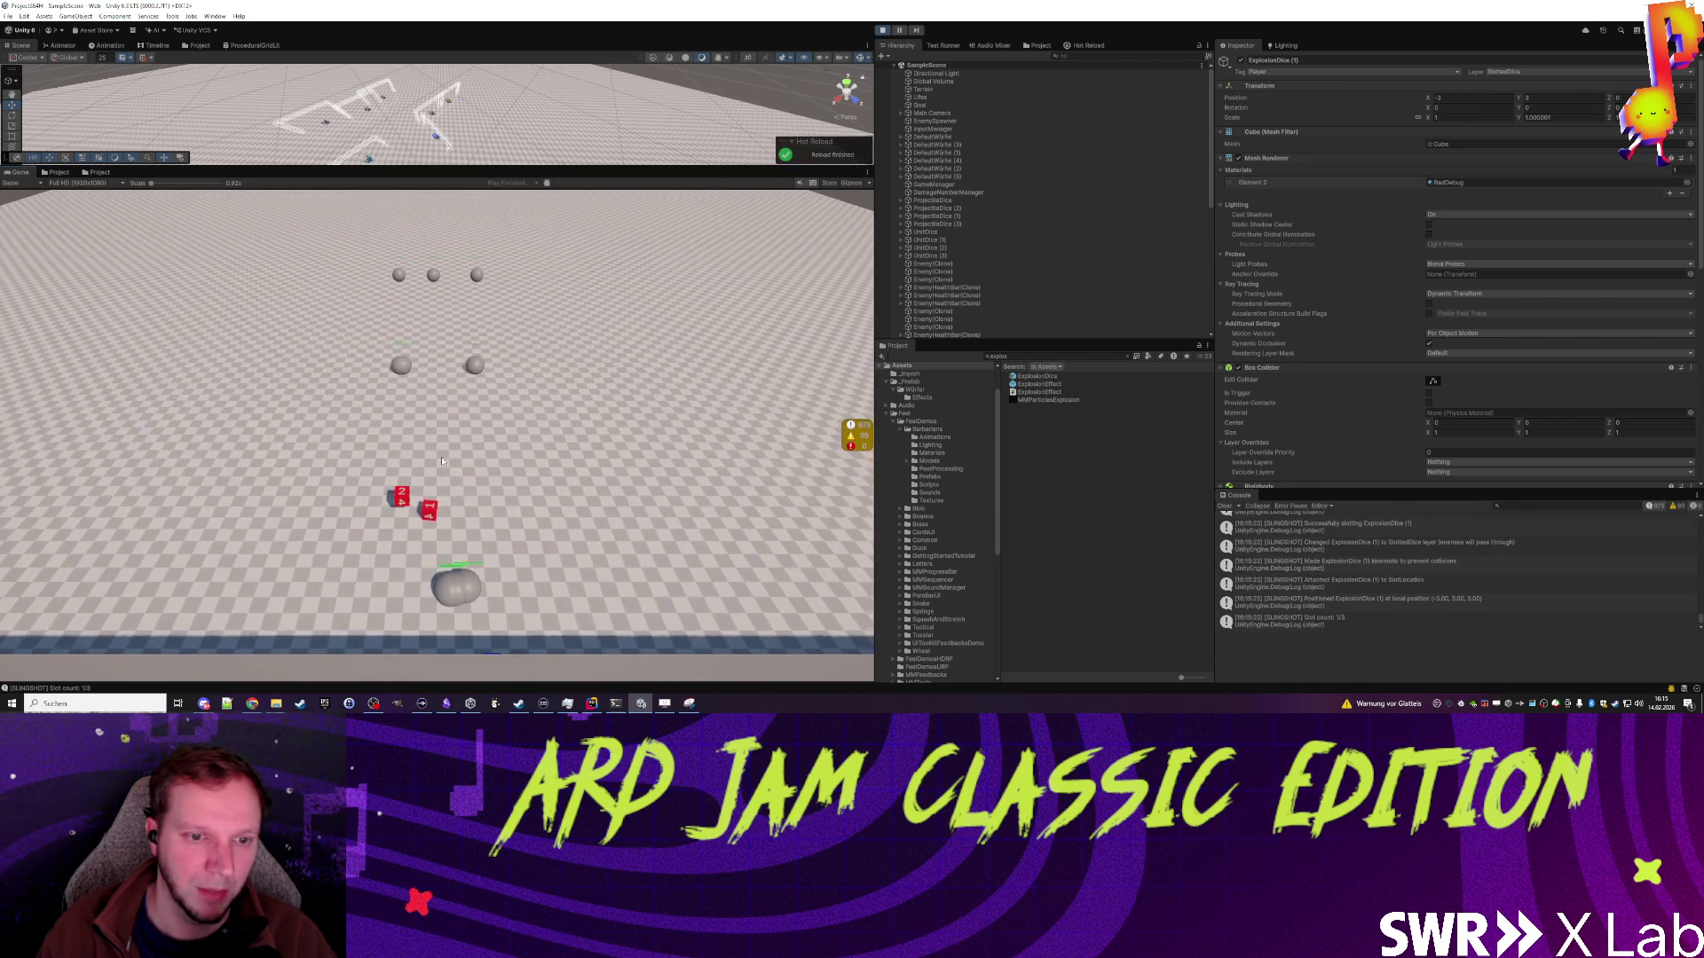
left_click_drag(416, 495, 408, 506)
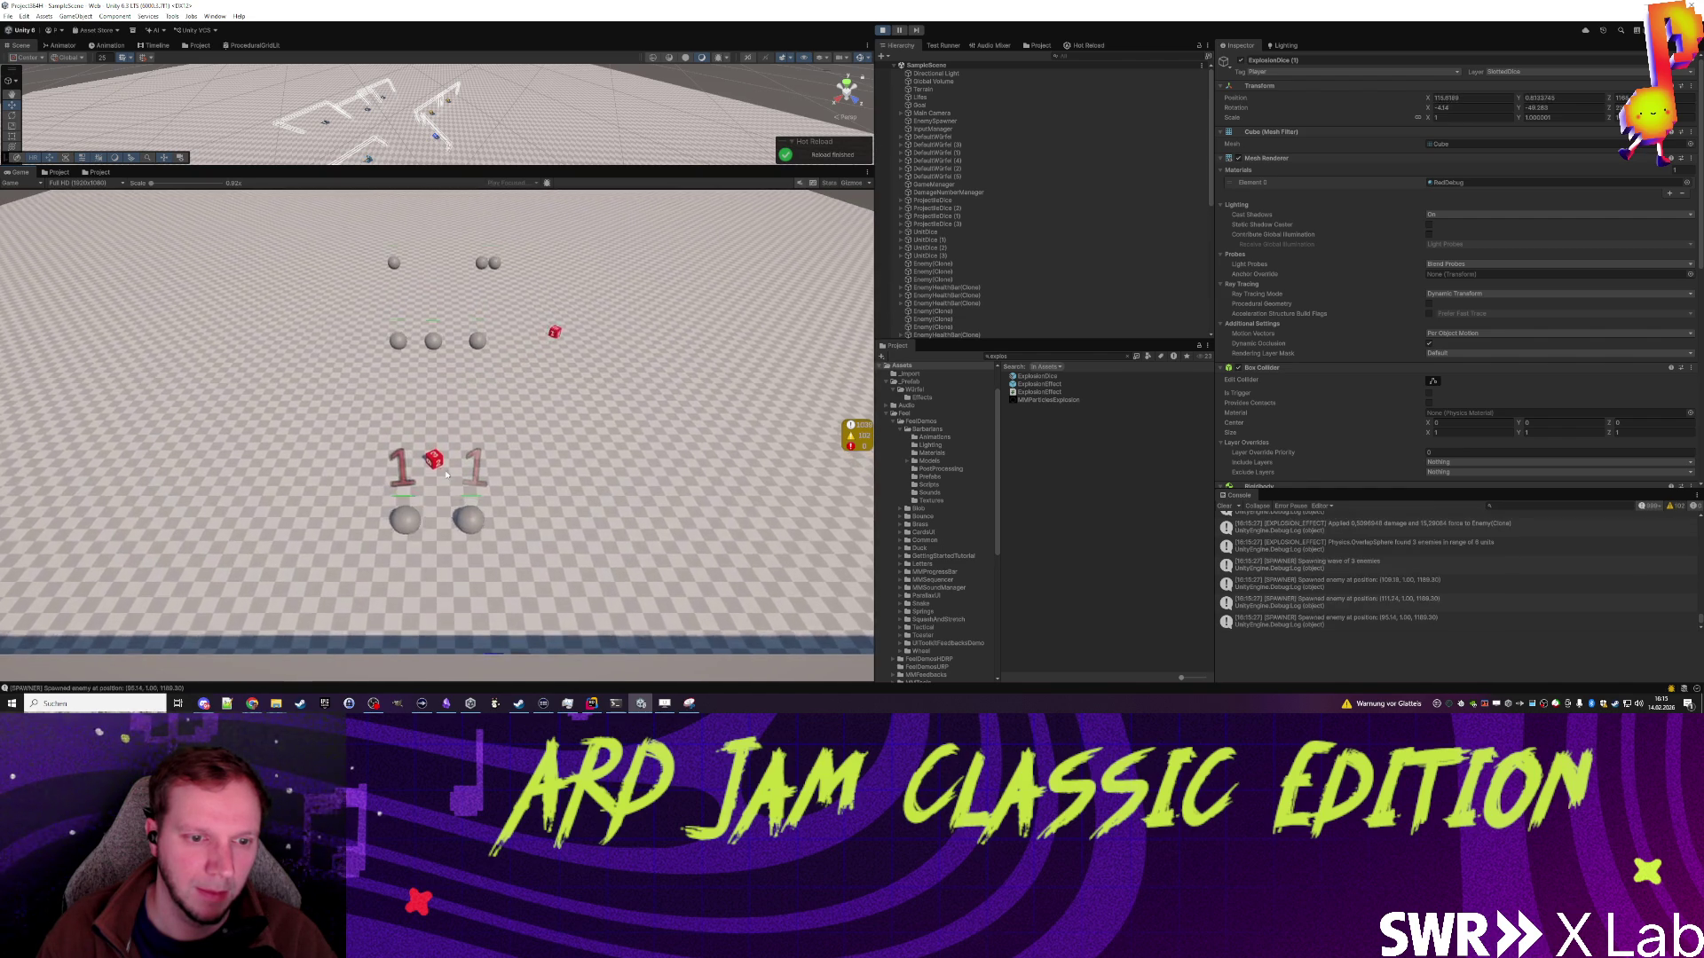
left_click_drag(401, 511, 404, 518)
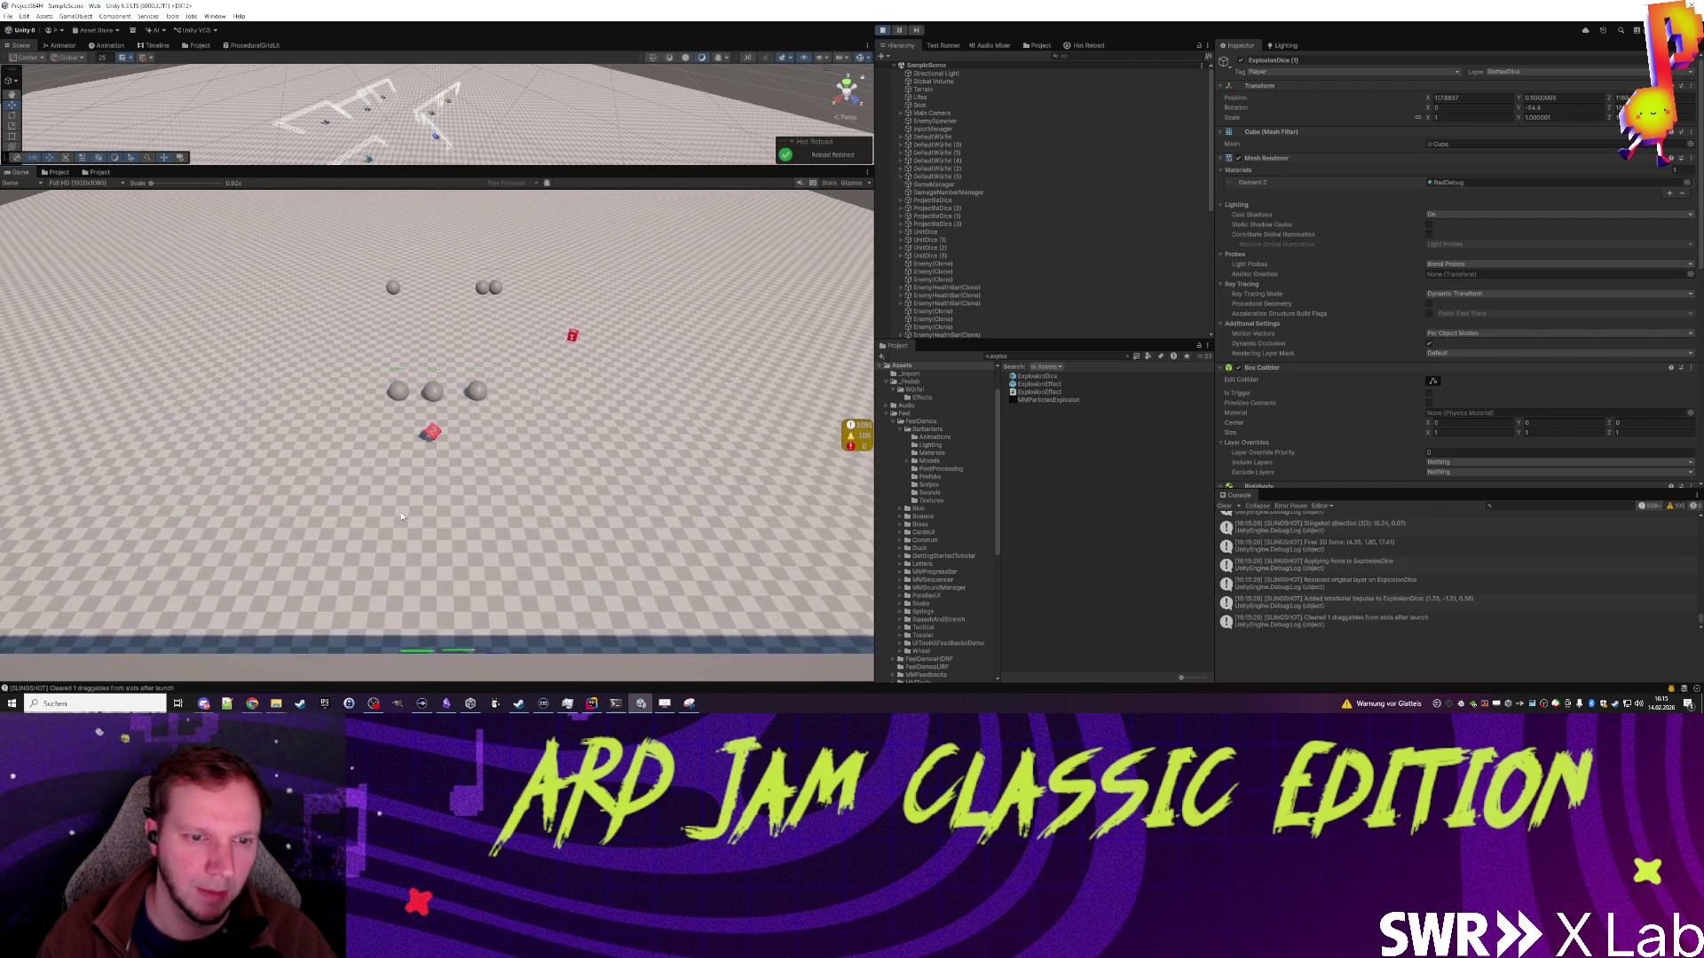
left_click_drag(583, 353, 523, 469)
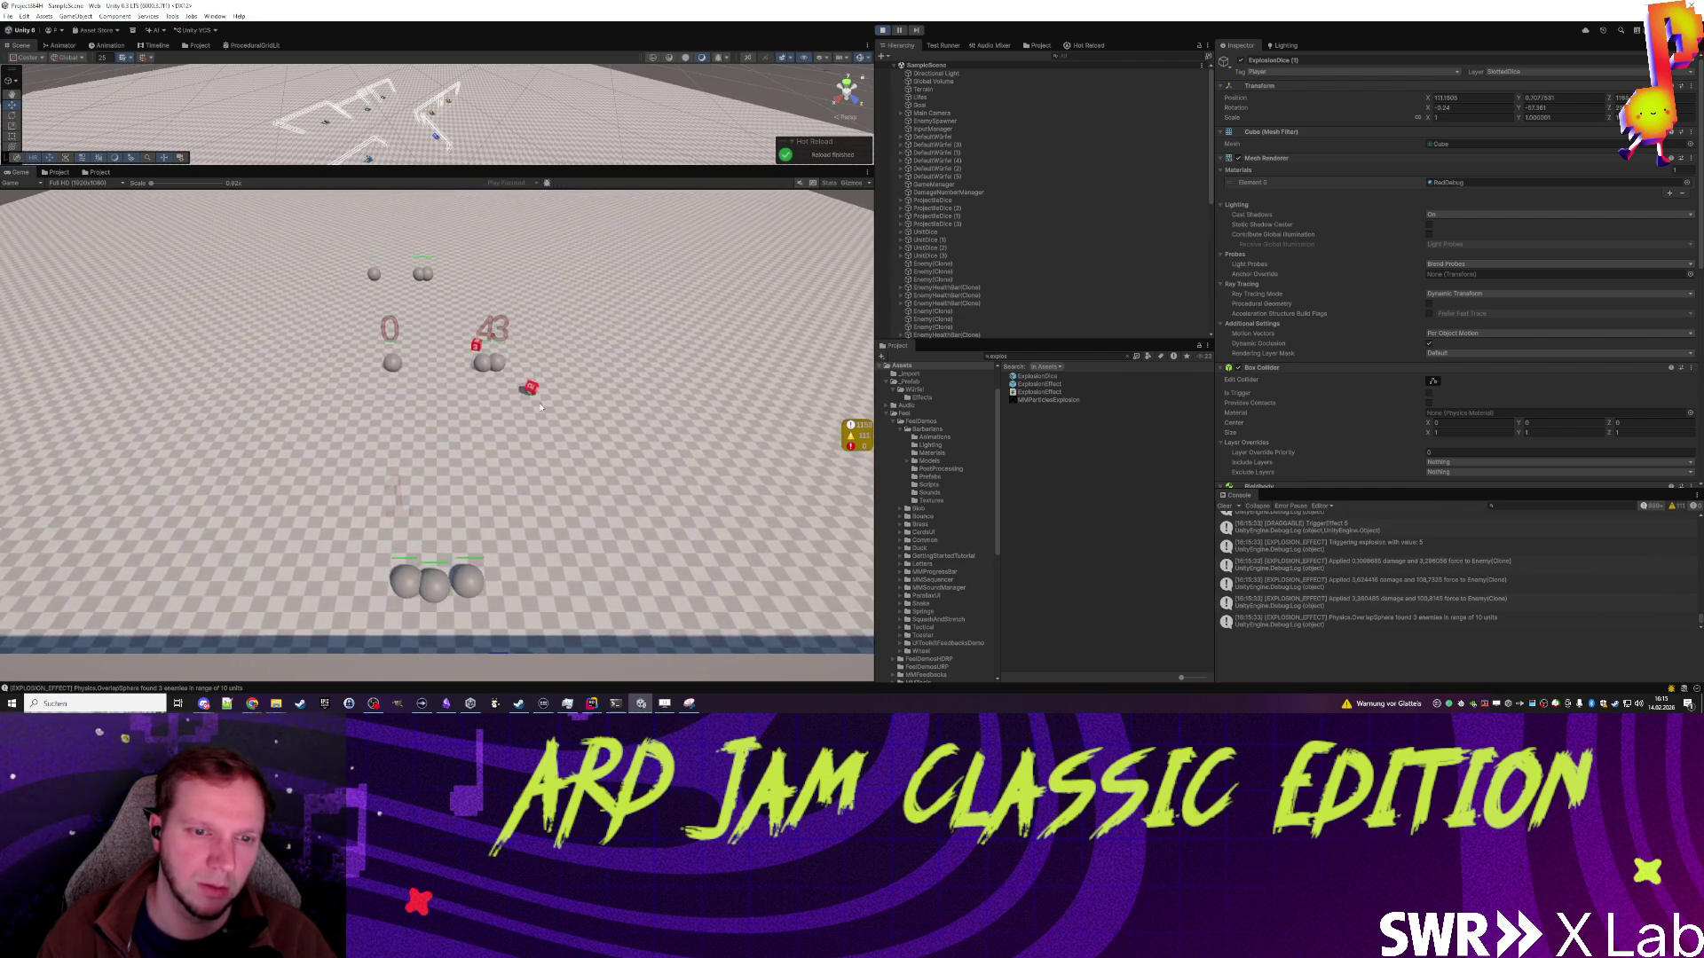
left_click_drag(568, 365, 407, 512)
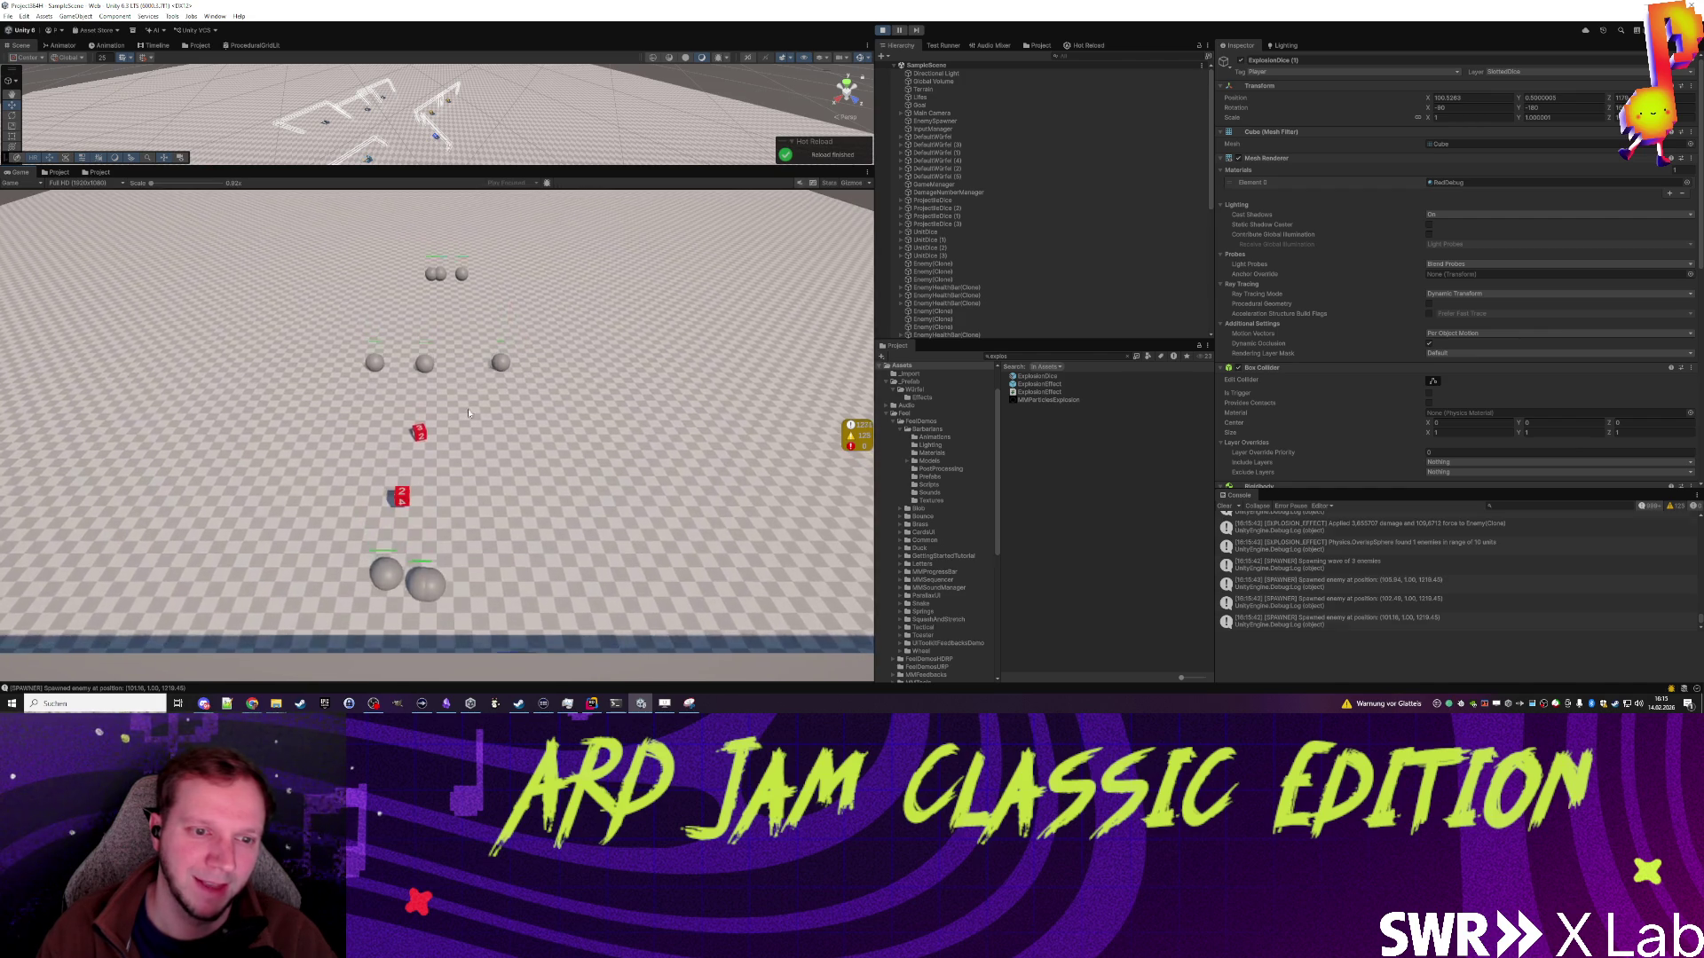
left_click_drag(417, 495, 411, 514)
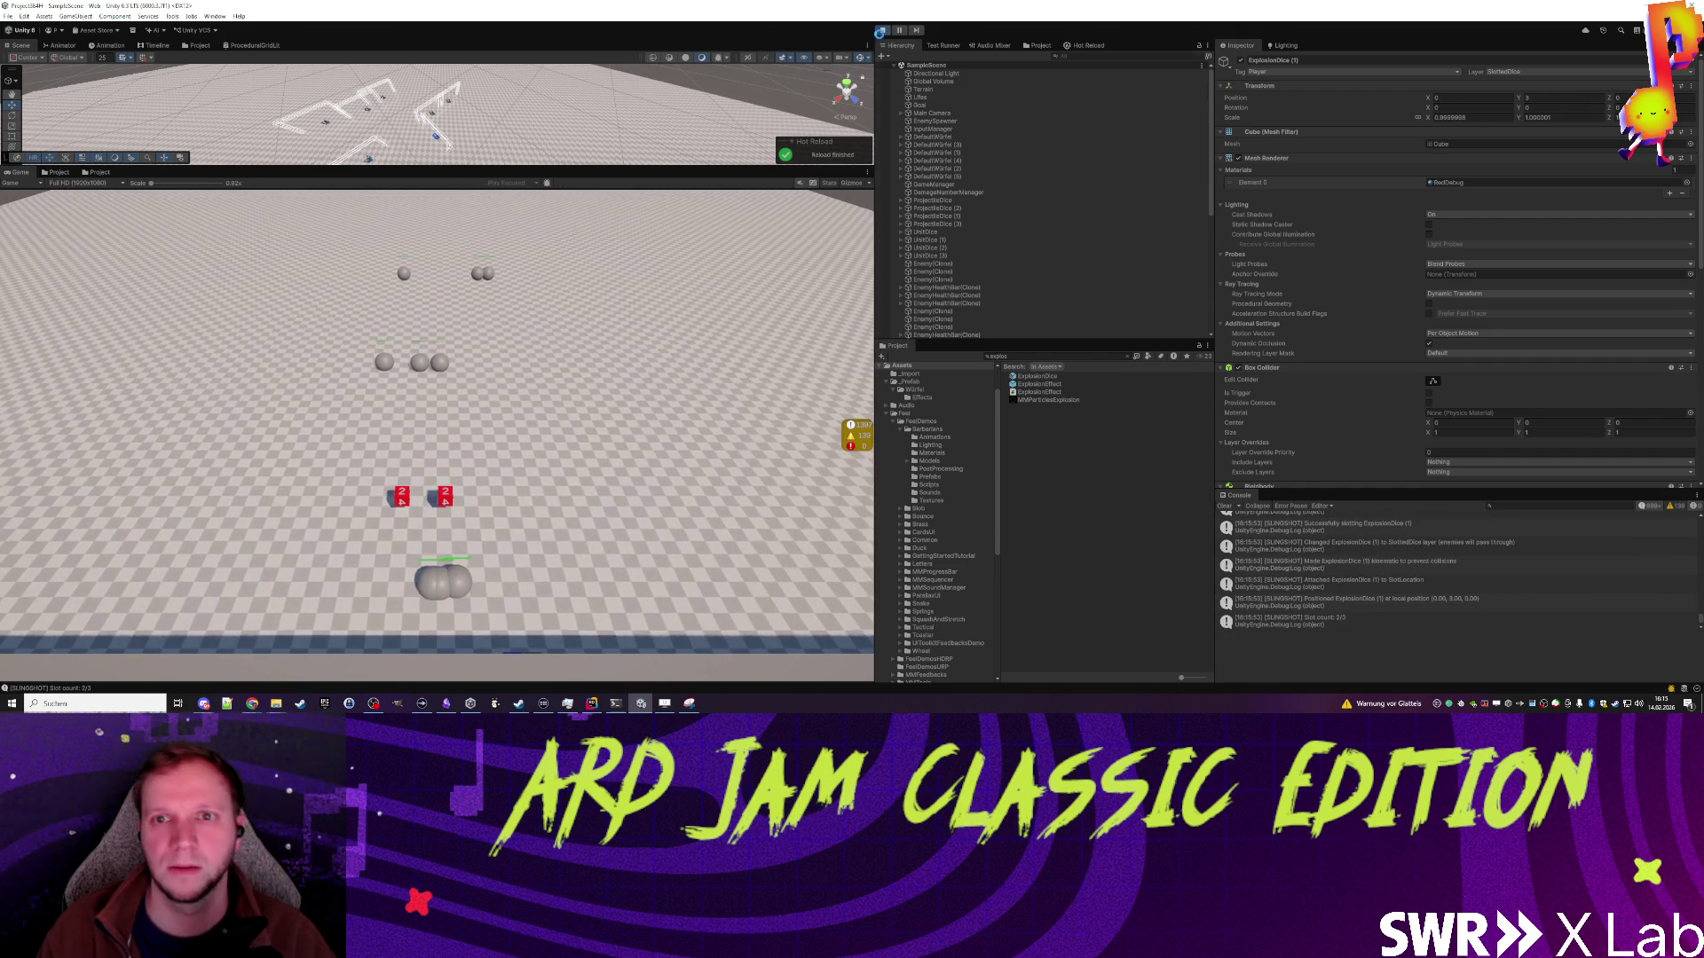
left_click(883, 30)
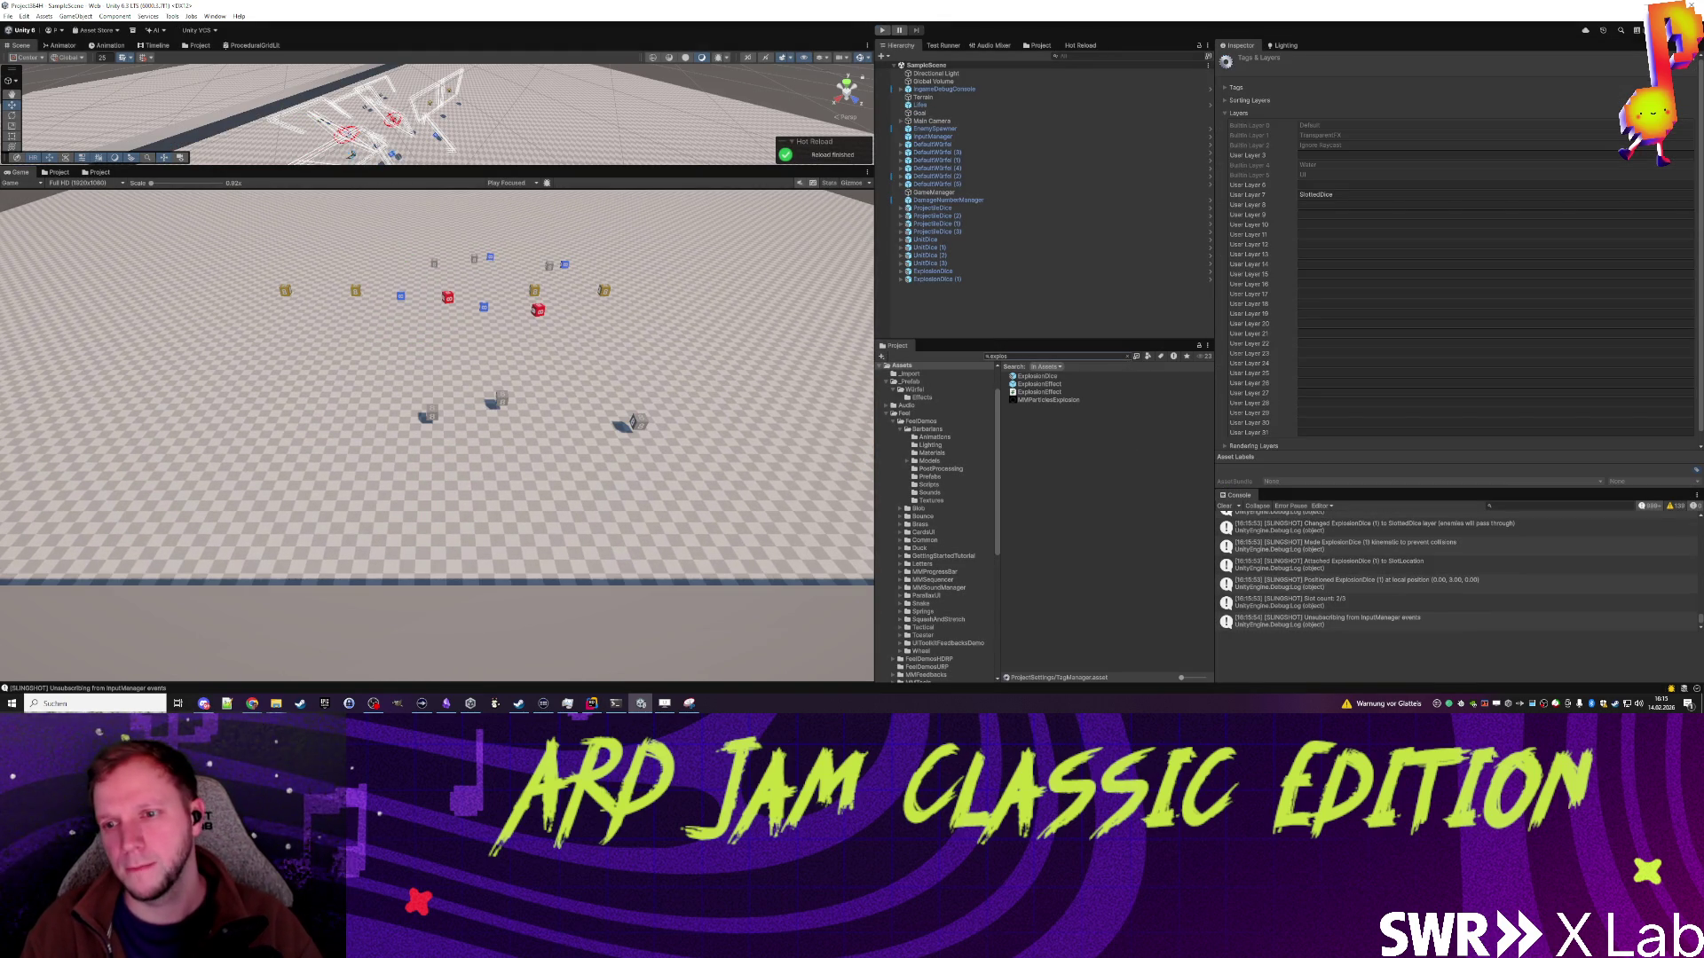
Step: From ExplosionDice (1)'s ExplosionEffect child, choose Edit Script on the Explosion Effect component
left_click(903, 280)
scroll(1470, 475, "down", 1)
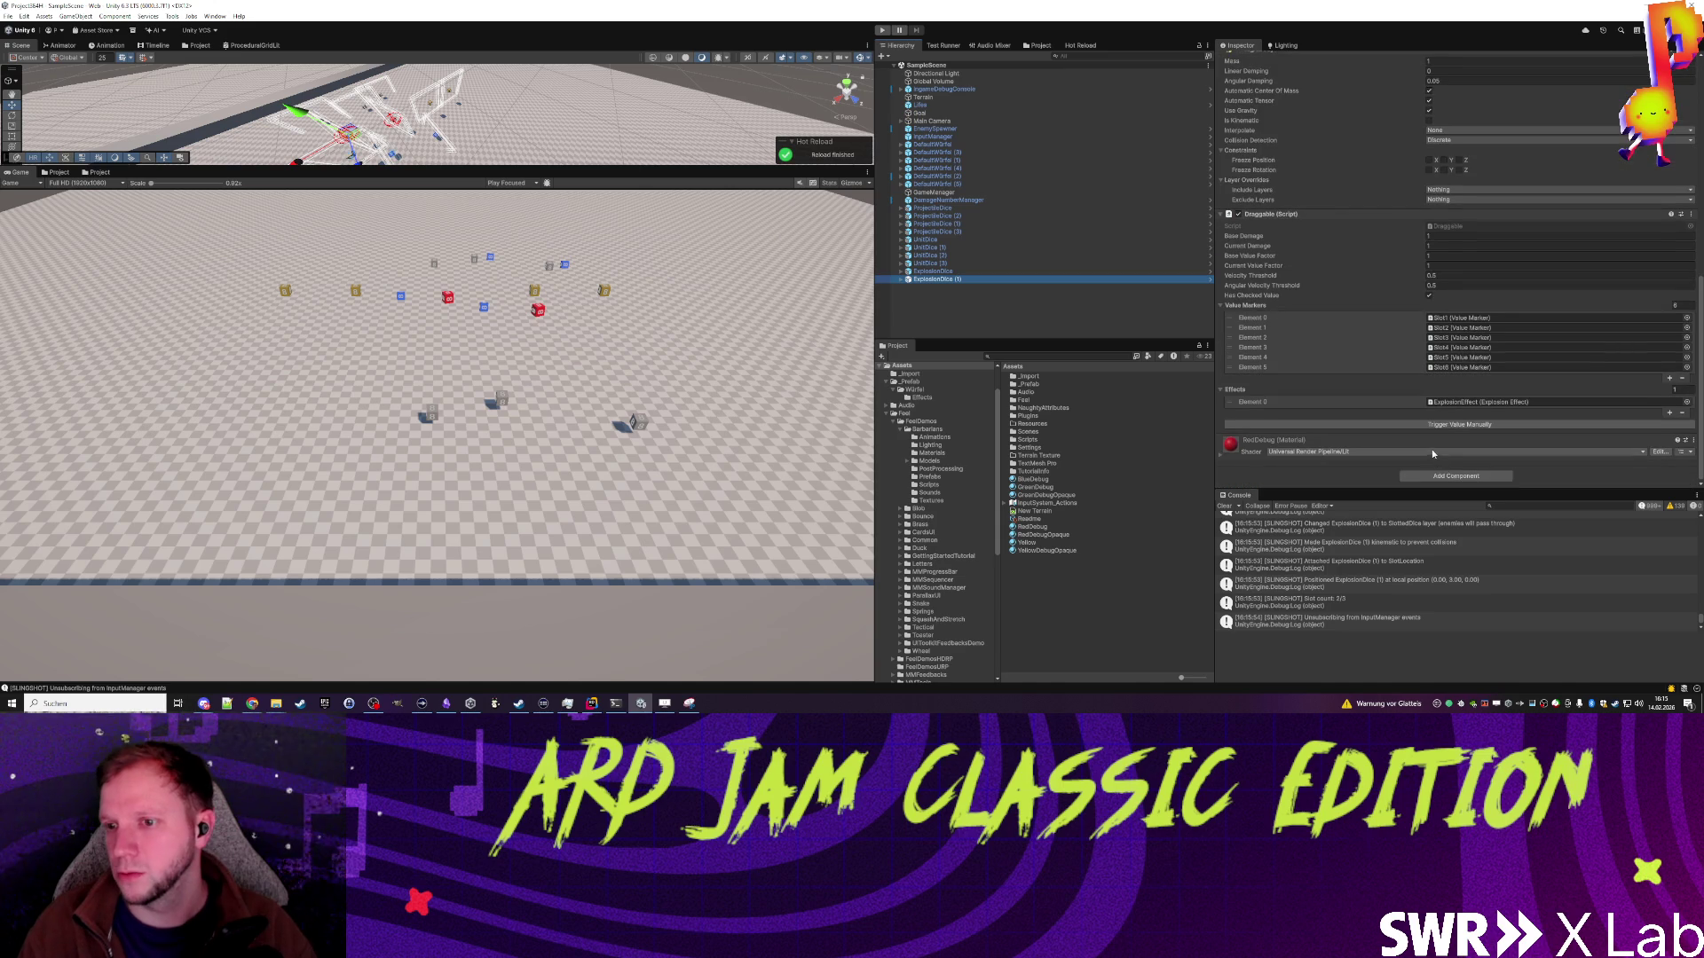
left_click(1473, 402)
double_click(1473, 402)
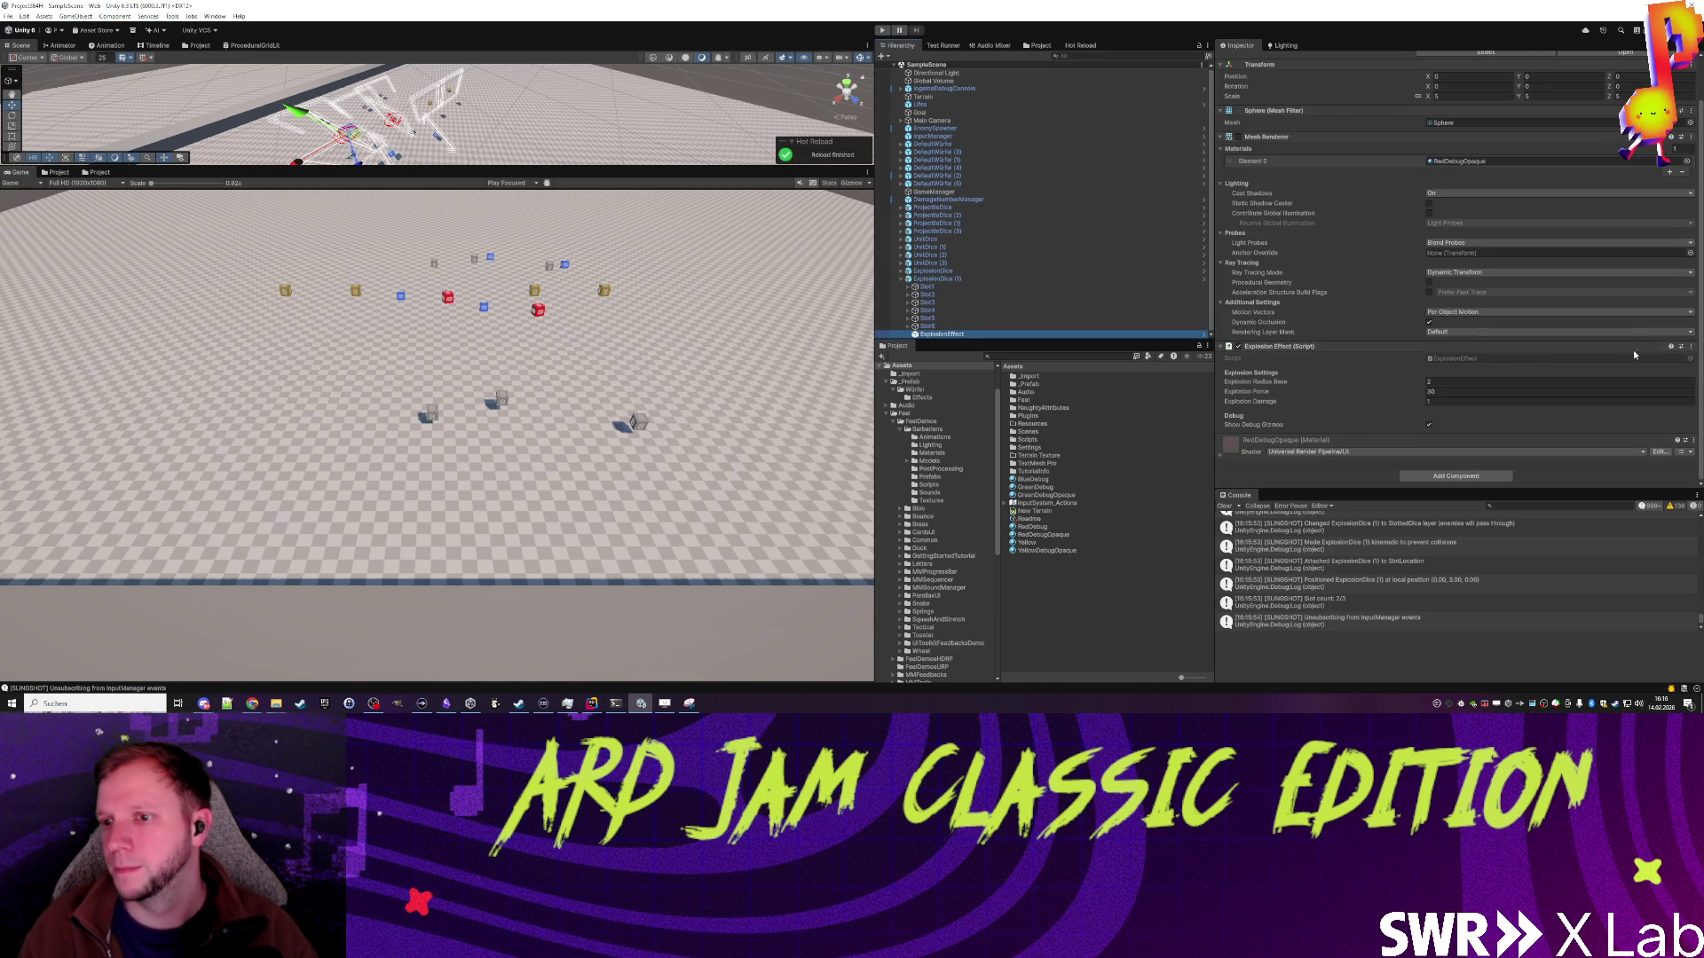
left_click(1691, 346)
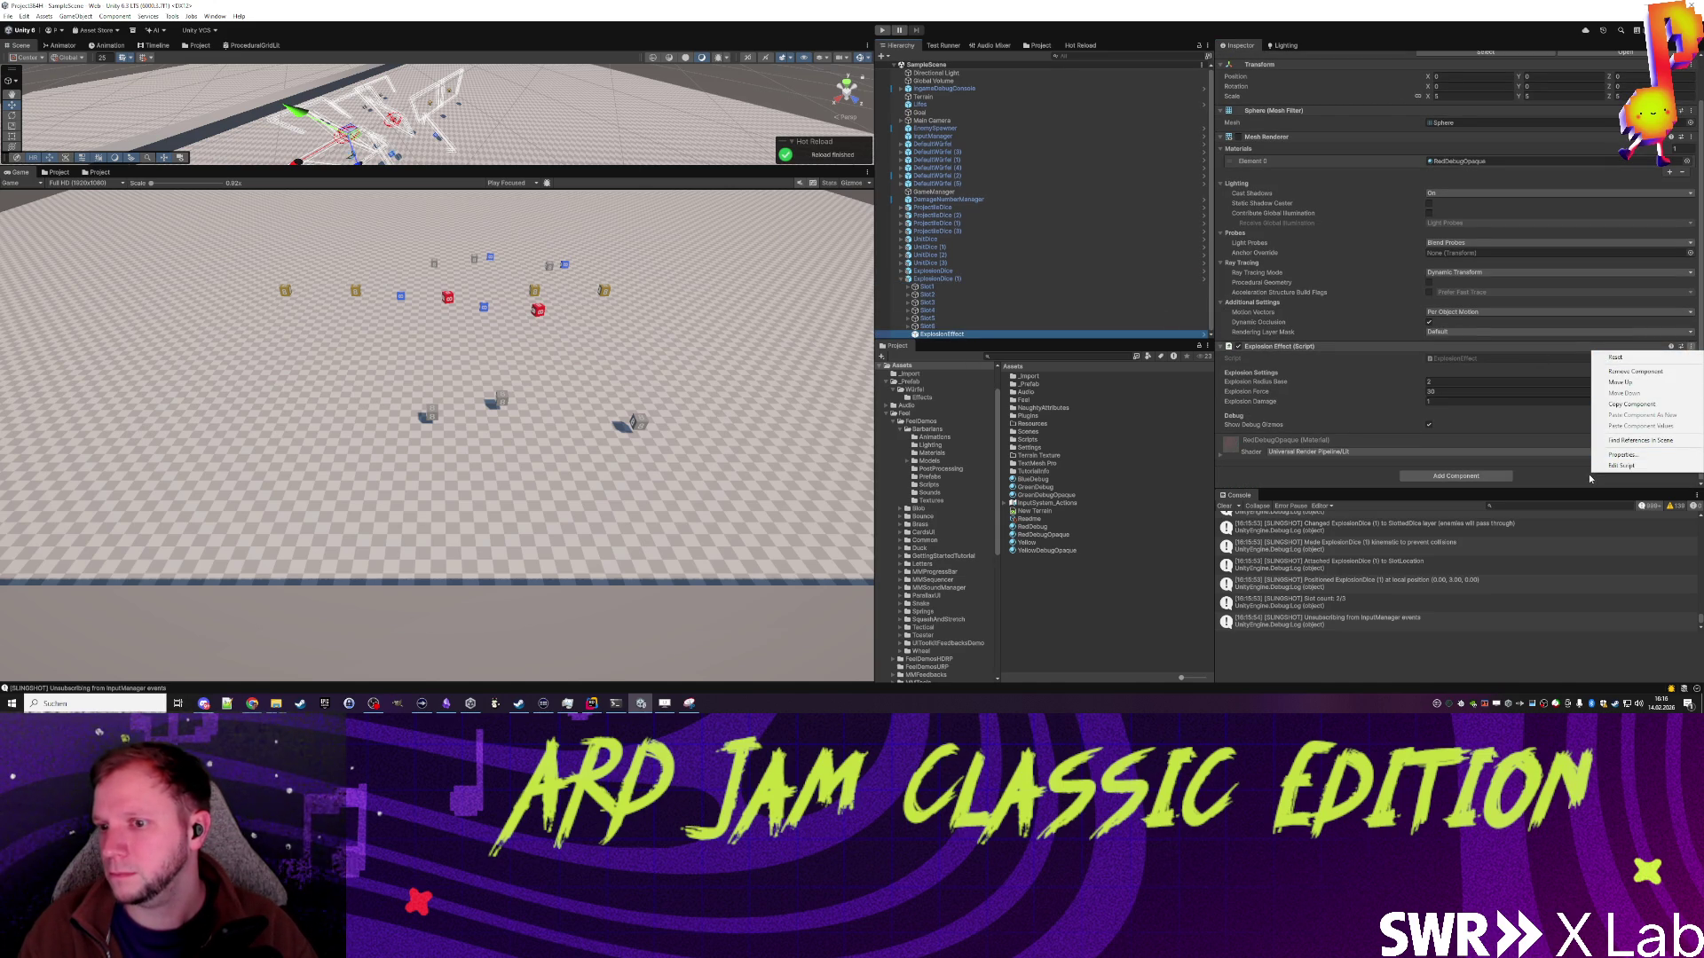
left_click(1621, 466)
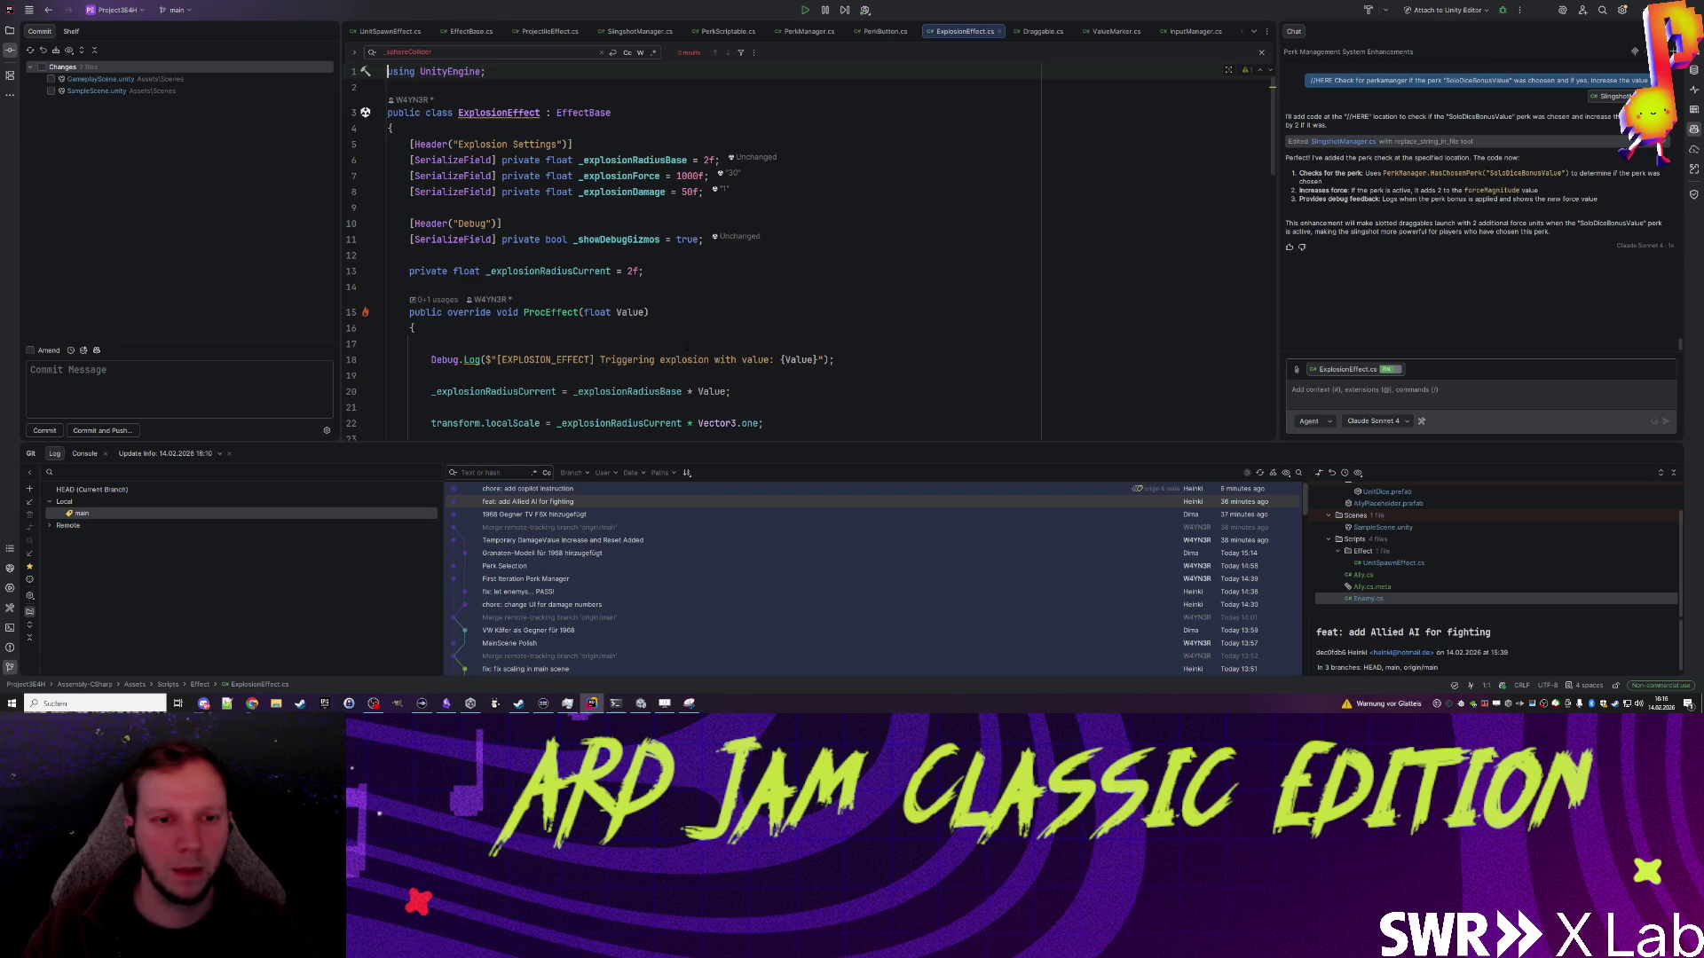
Step: Find the uses of the _explosionDamage field in ExplosionEffect.cs
left_click(502, 224)
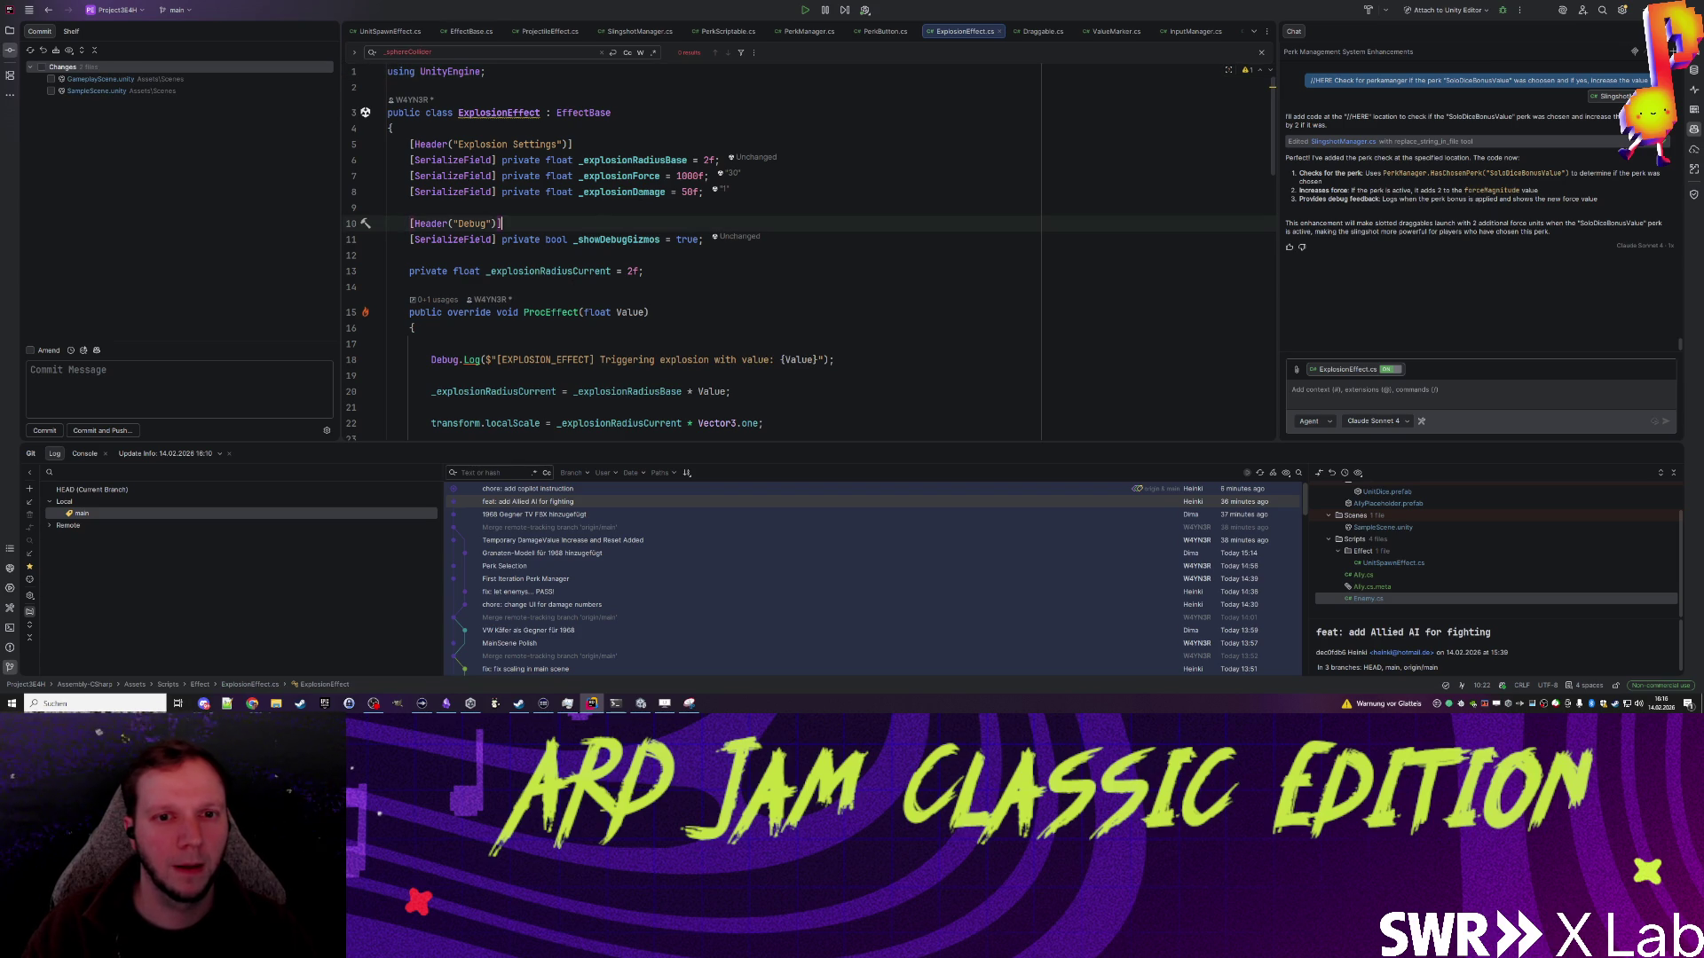
double_click(621, 192)
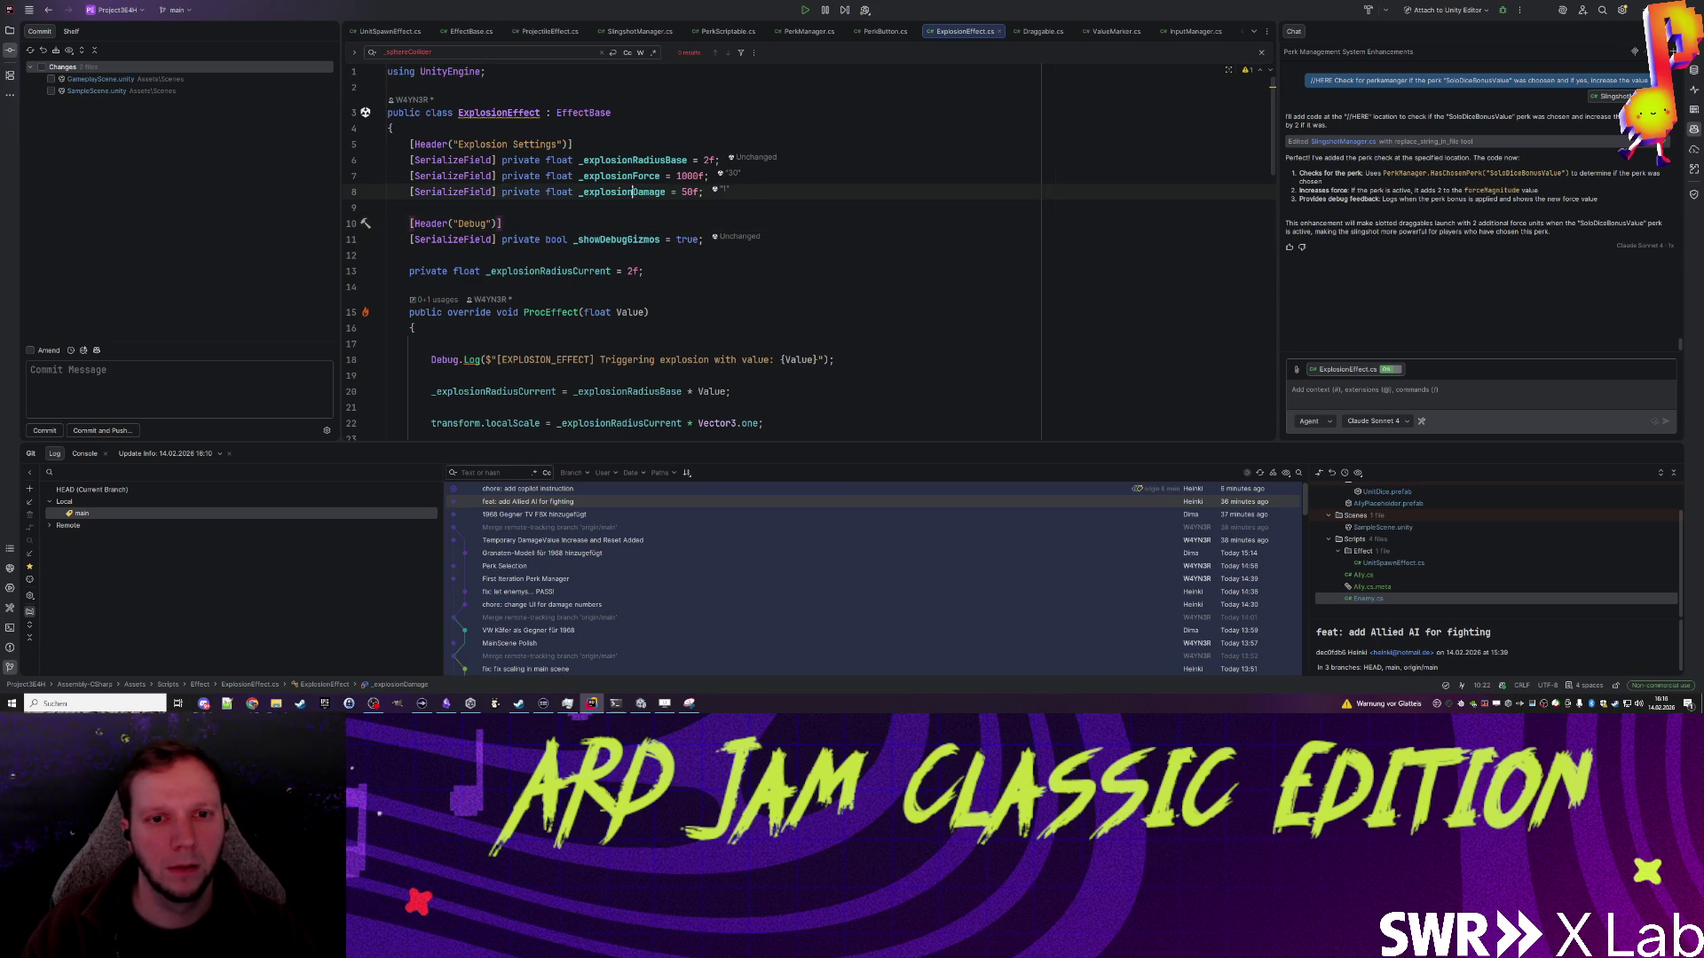
left_click(674, 313)
scroll(675, 302, "down", 3)
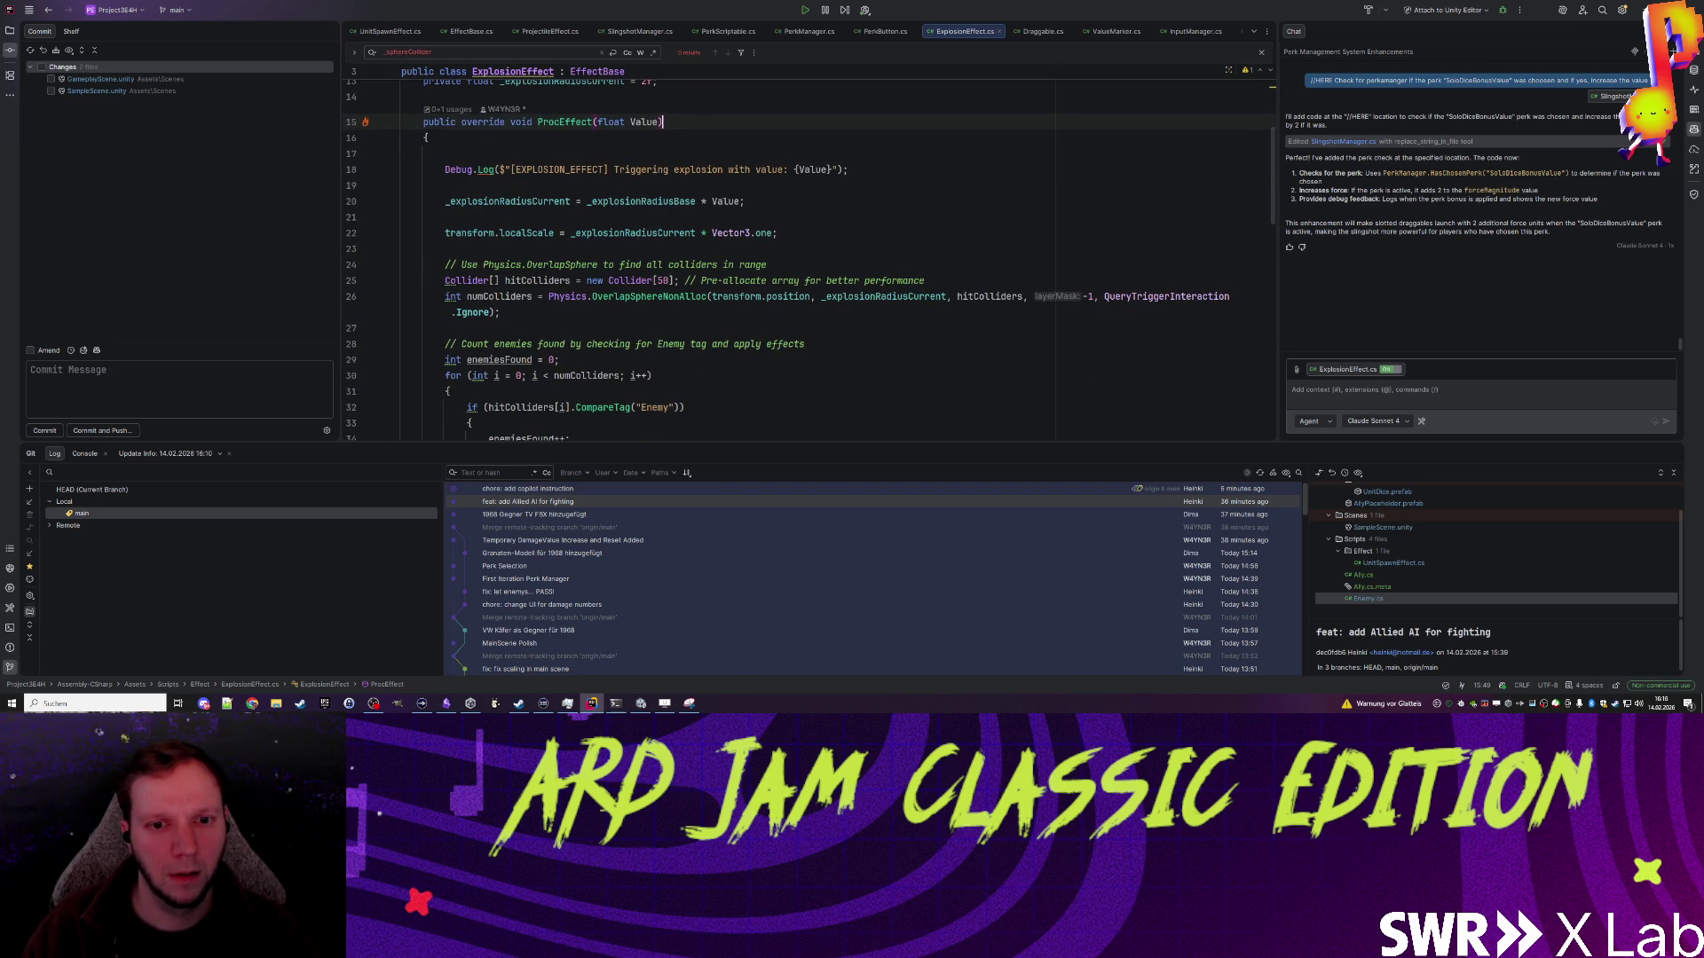
scroll(657, 302, "up", 3)
double_click(635, 191)
key("ctrl+f")
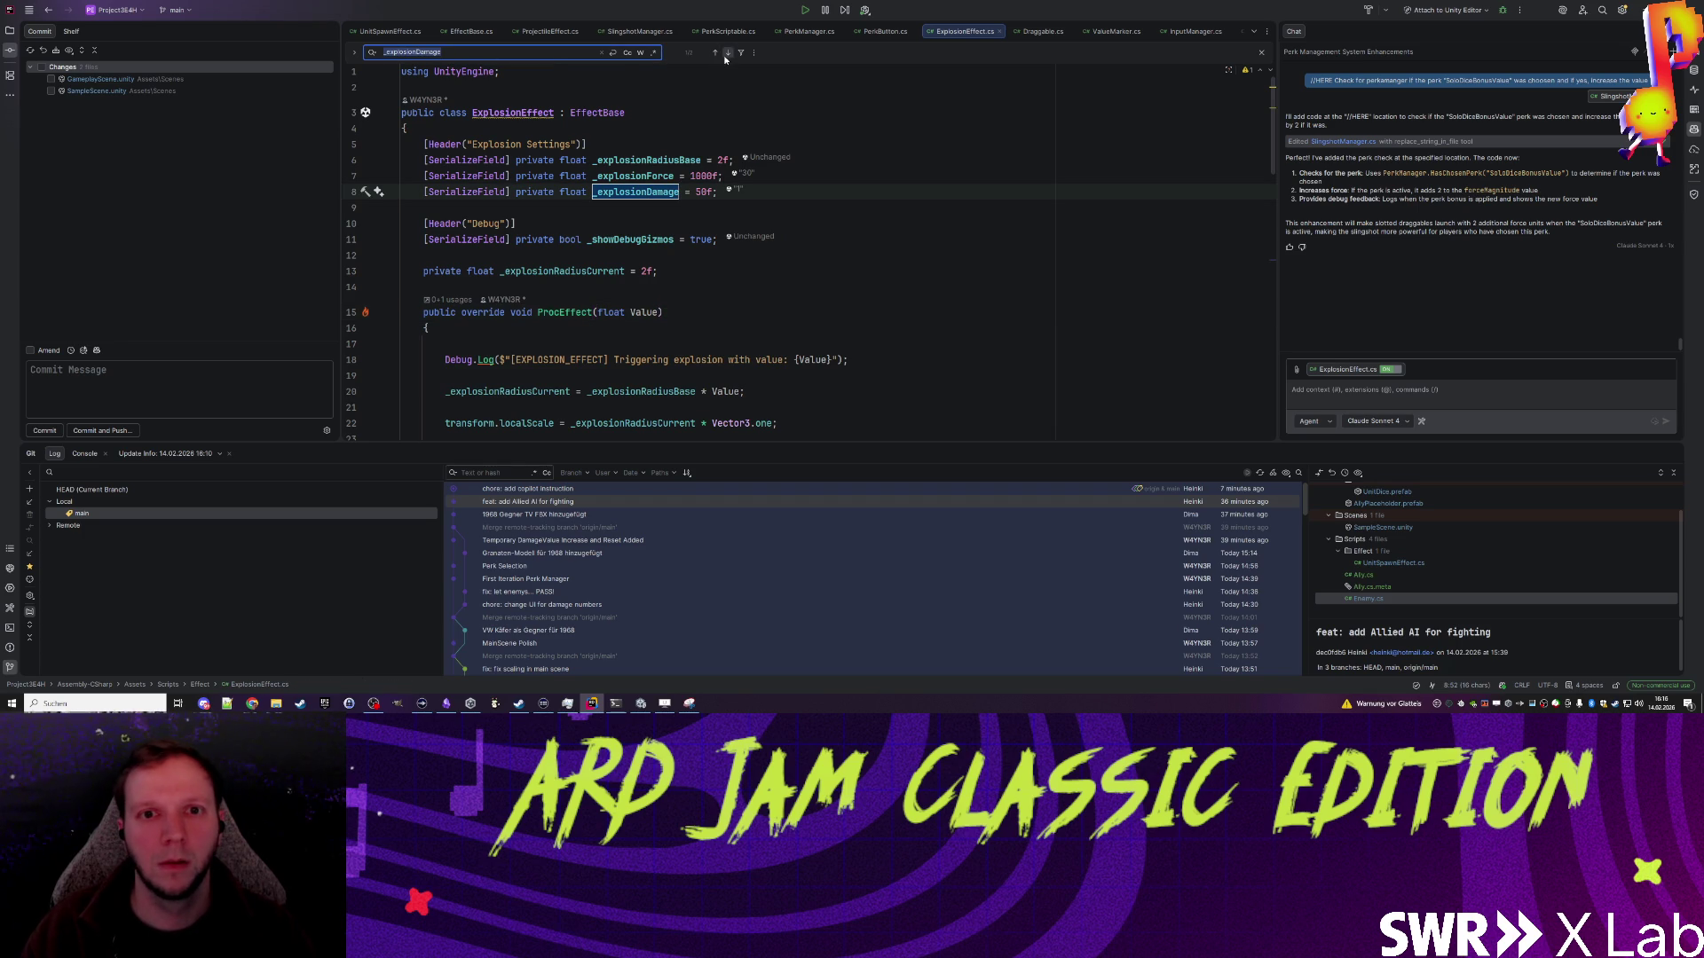
left_click(724, 55)
left_click(641, 324)
key("Up")
key("Escape")
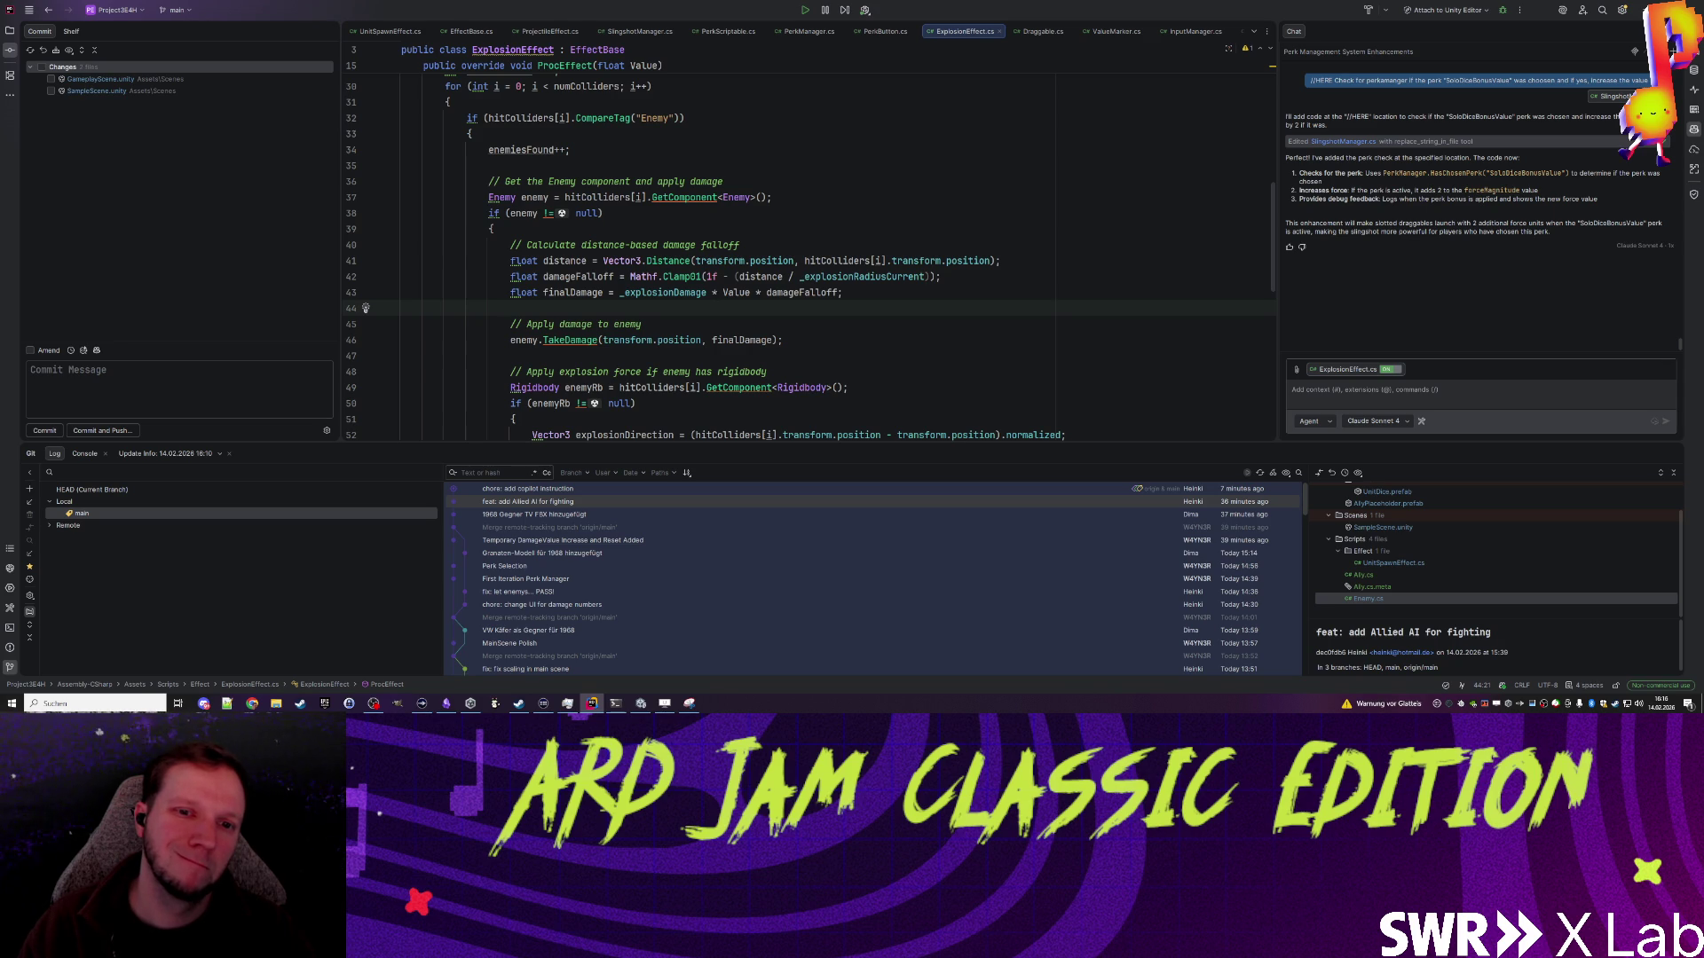
Step: Rename the damageFalloff variable on line 42 to forceFalloff
mouse_move(683, 293)
mouse_move(804, 294)
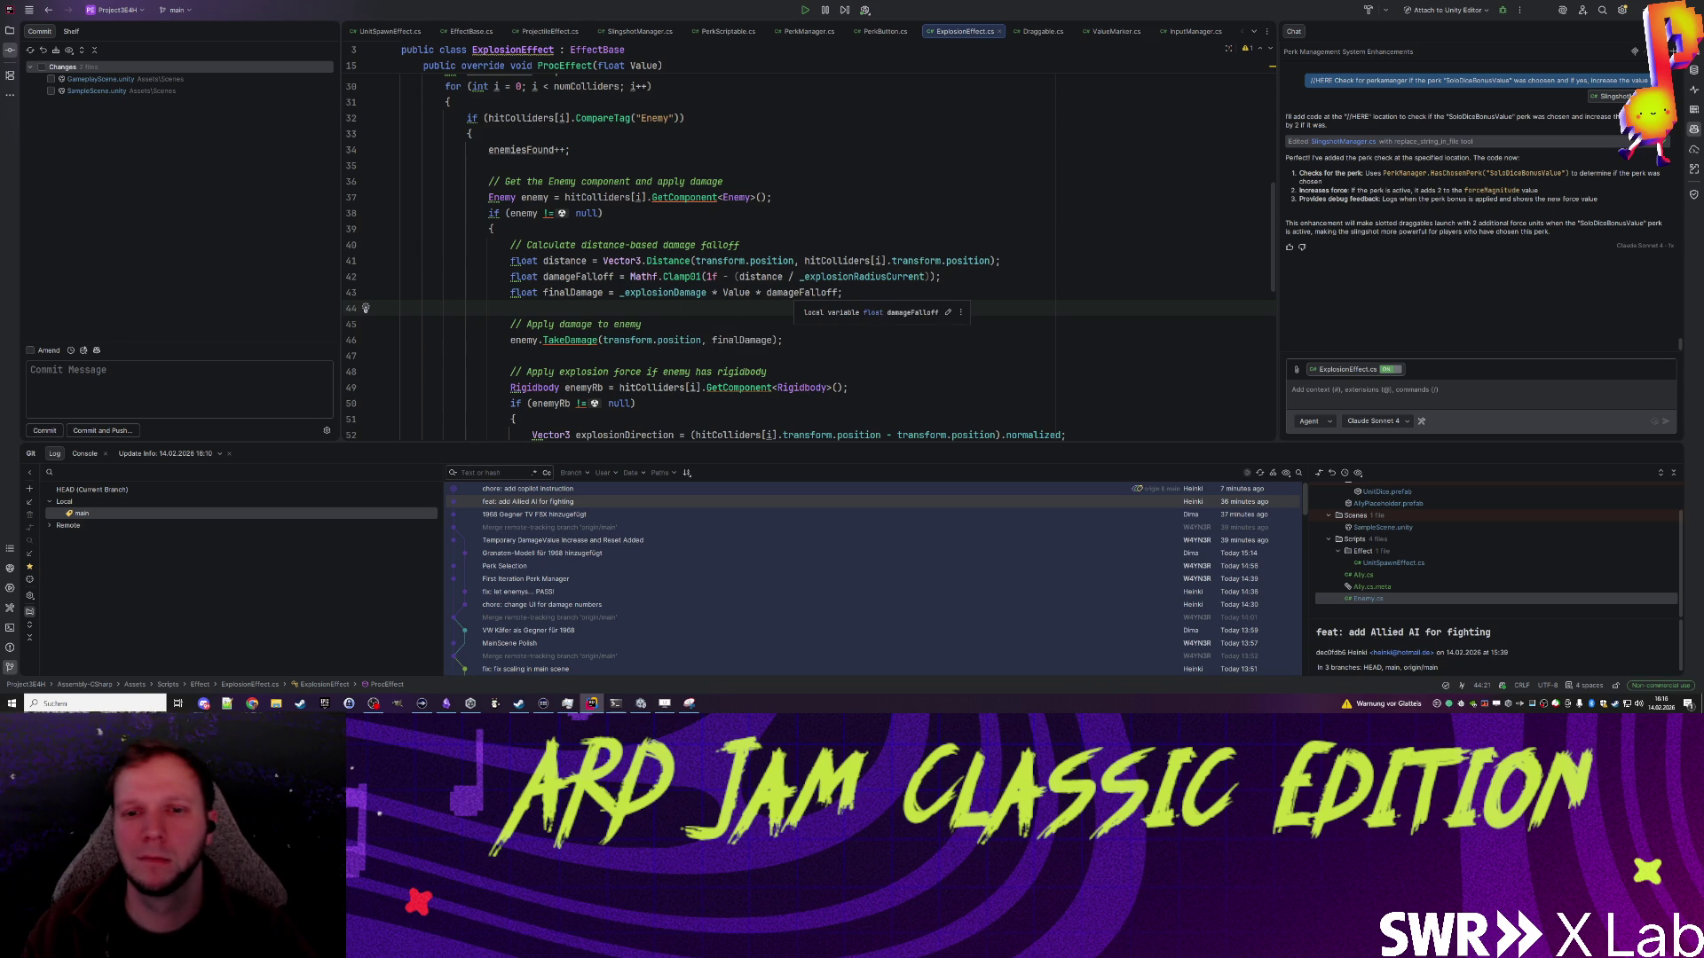
double_click(579, 276)
scroll(878, 362, "down", 4)
scroll(878, 362, "up", 2)
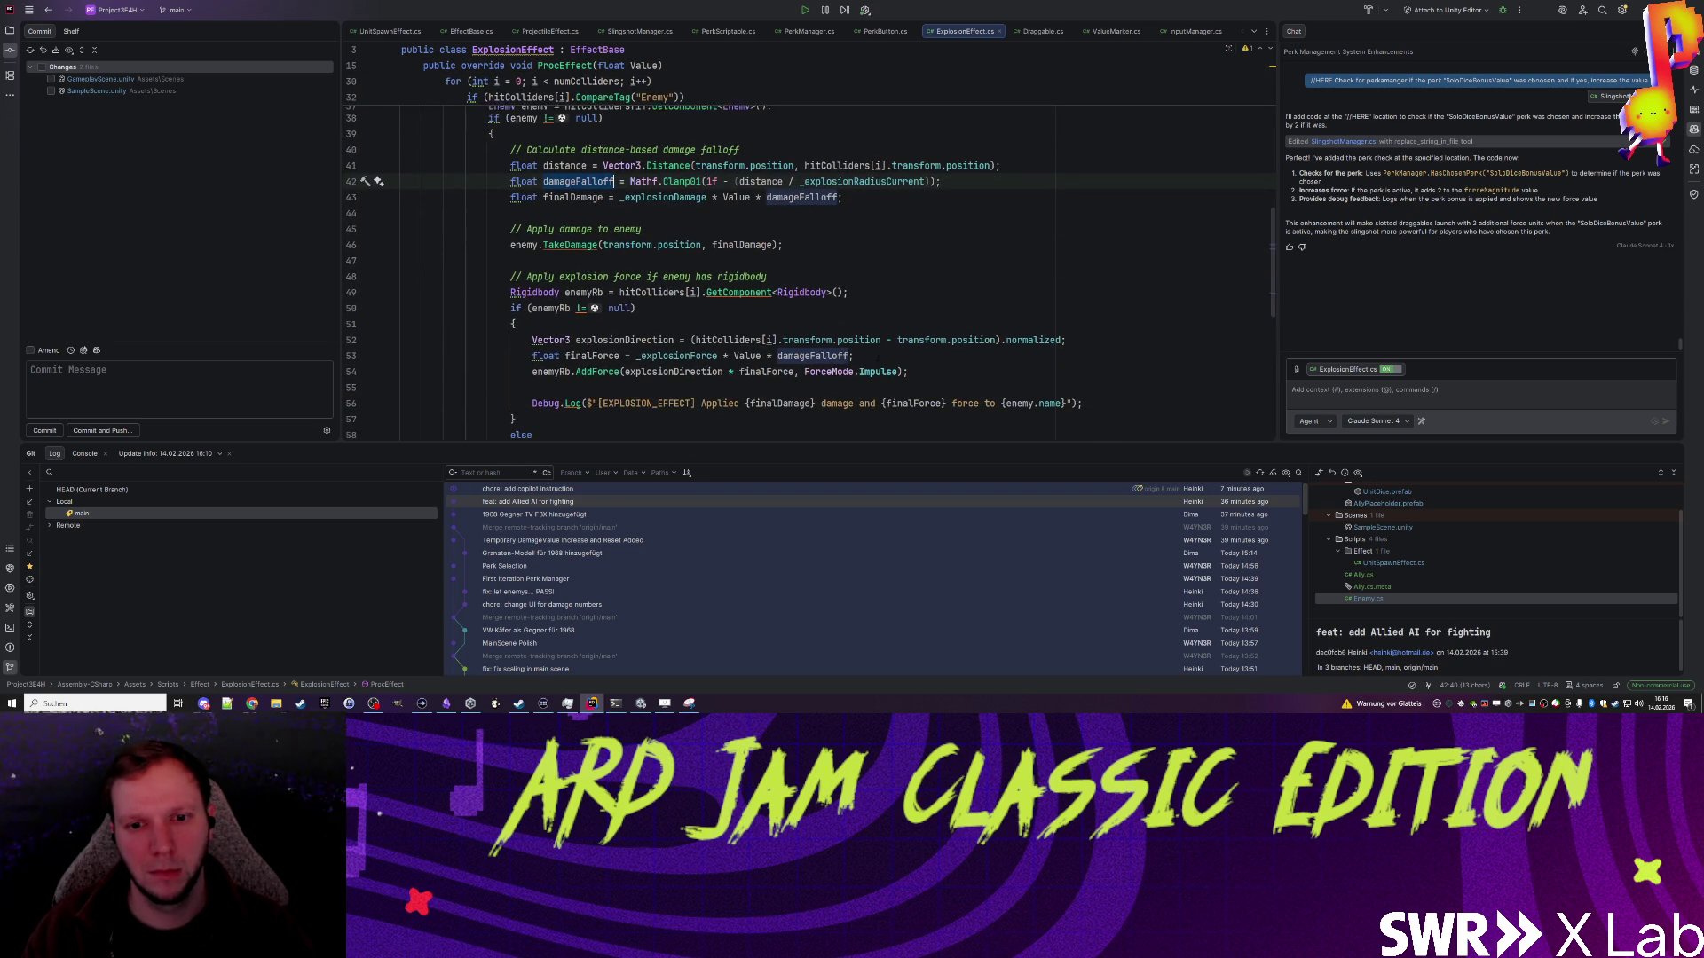
scroll(878, 360, "up", 2)
left_click(842, 292)
double_click(586, 276)
right_click(586, 276)
left_click(663, 493)
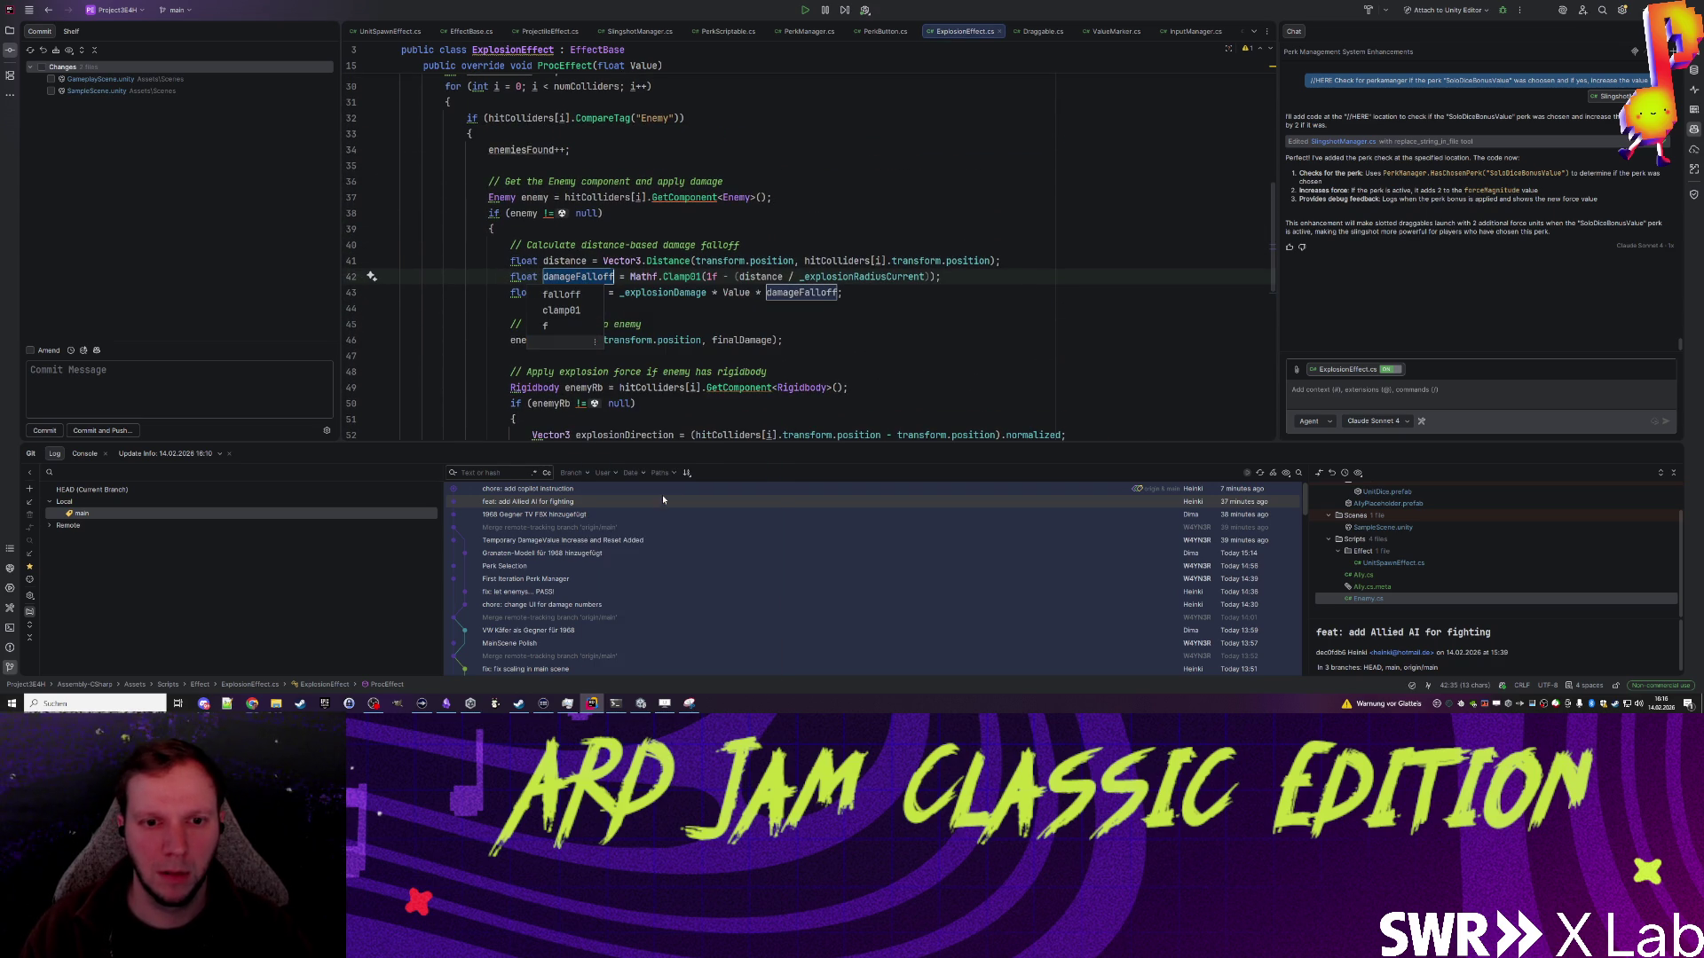
key("Home")
key("Delete")
key("Delete")
key("Delete")
key("Delete")
type("force")
key("Return")
Step: Delete ' * forceFalloff' so finalDamage is _explosionDamage + Value, then return to Unity
double_click(799, 292)
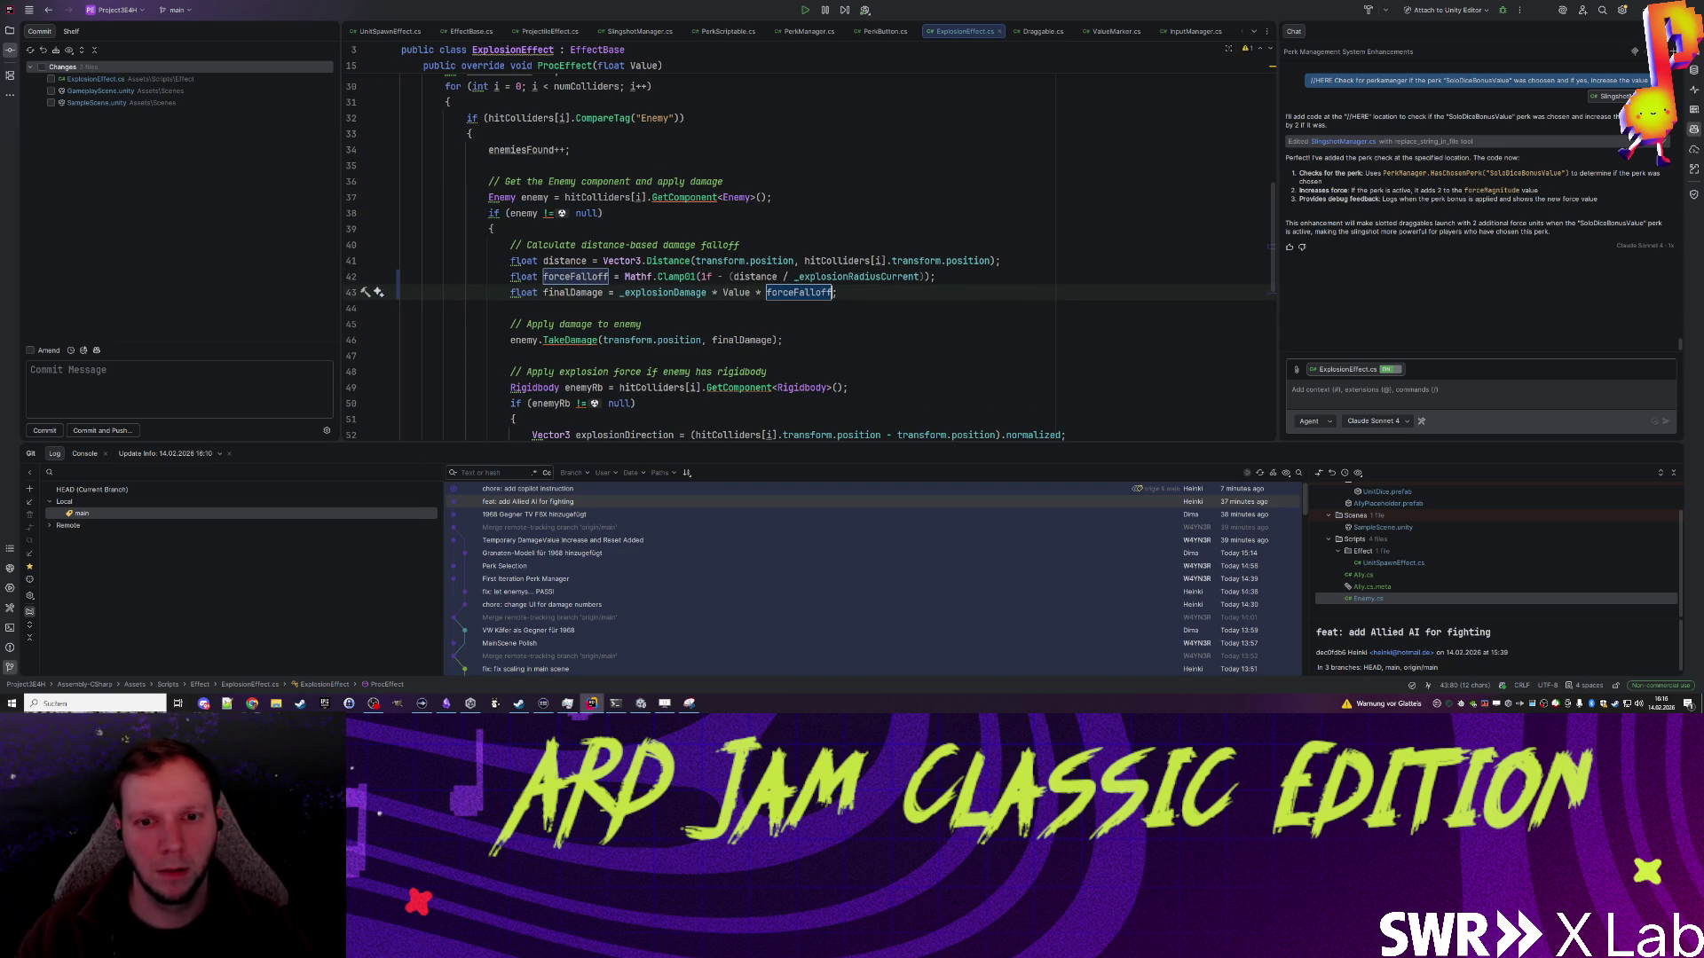
key("BackSpace")
key("BackSpace")
key("BackSpace")
key("Down")
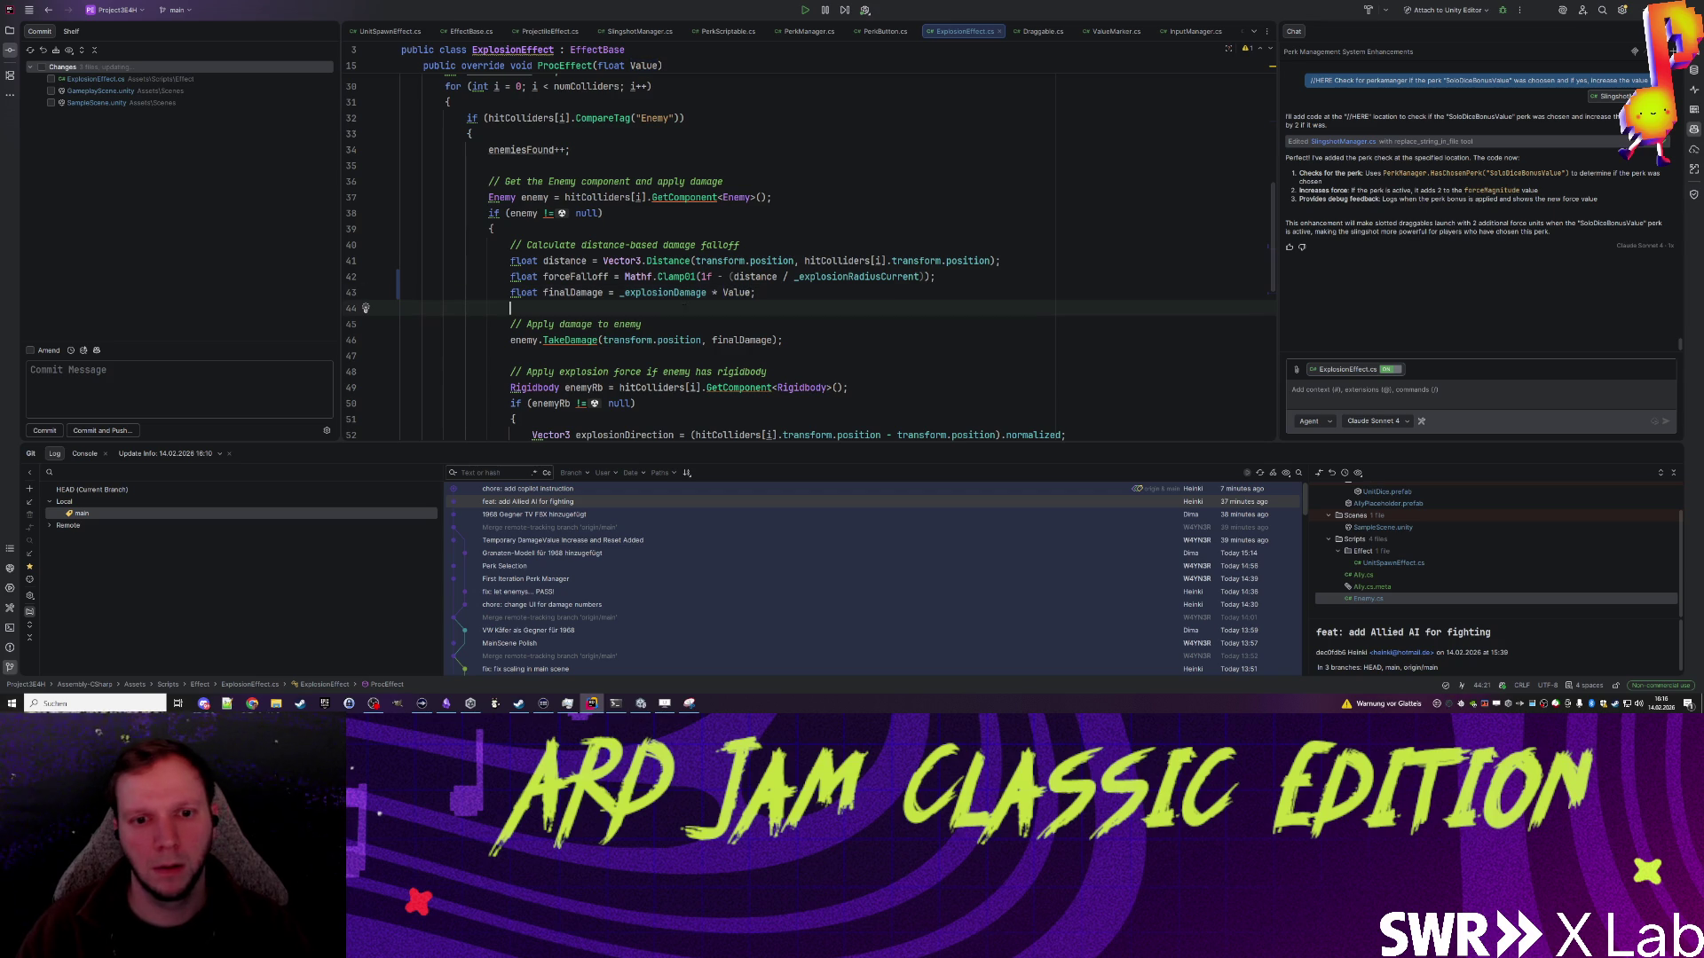
left_click(641, 703)
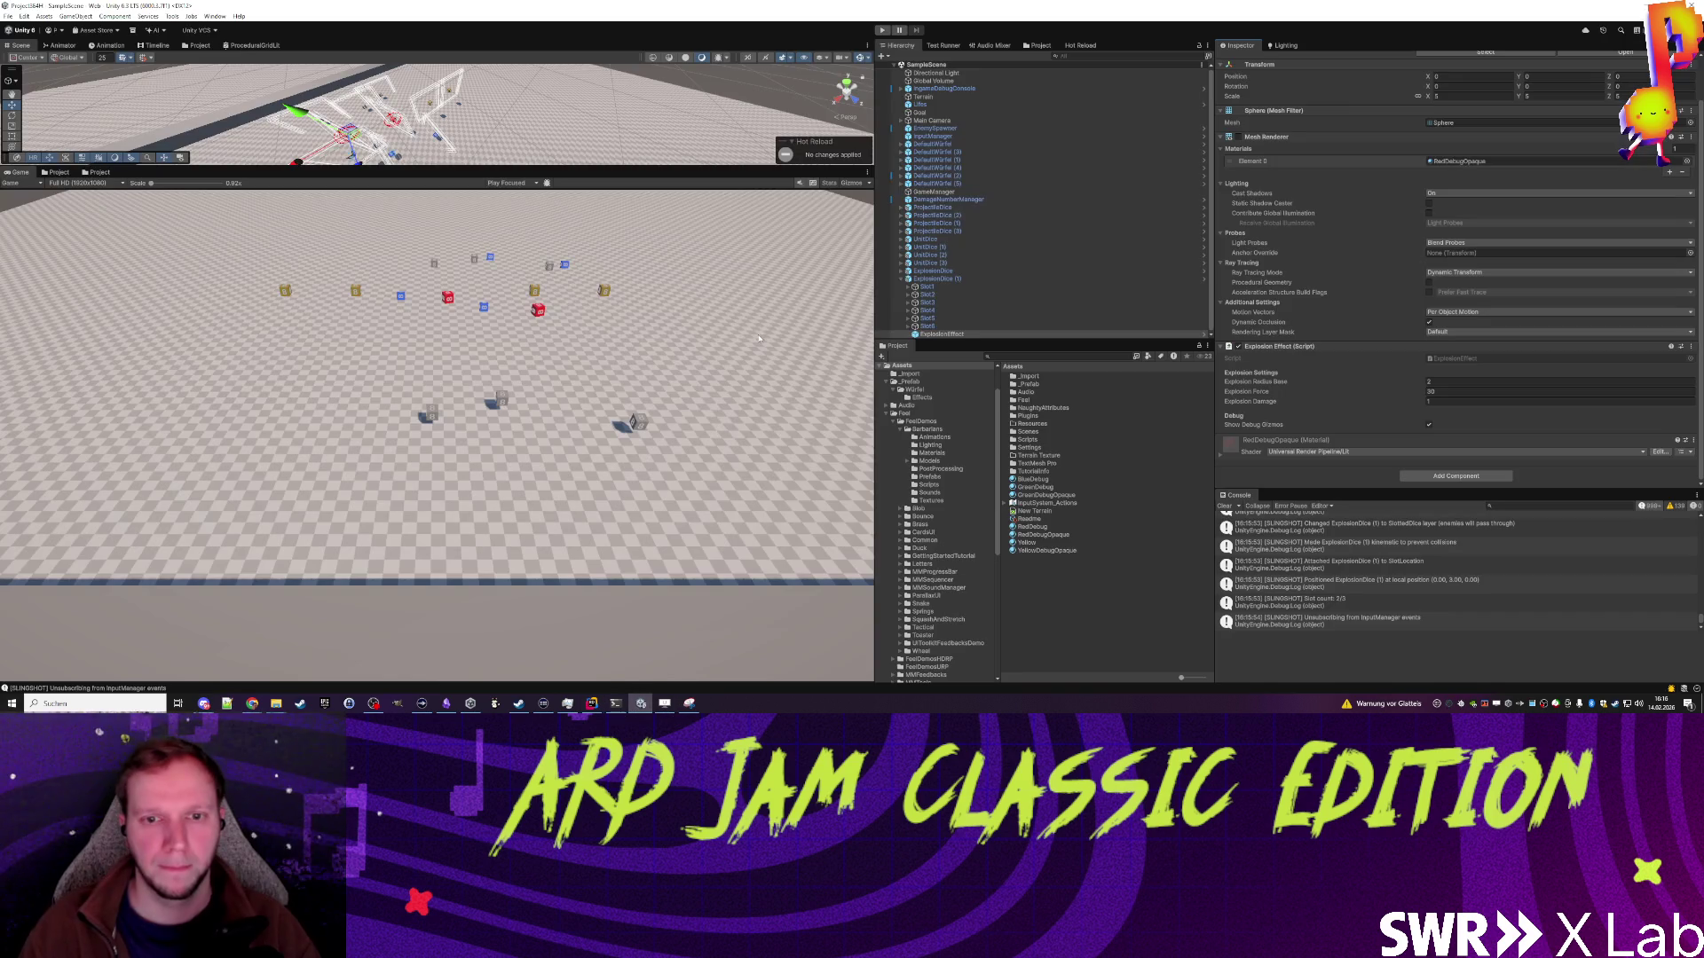
Step: Inspect ExplosionDice (1), then review the pending SampleScene.unity and GameplayScene.unity changes in Rider
left_click(945, 280)
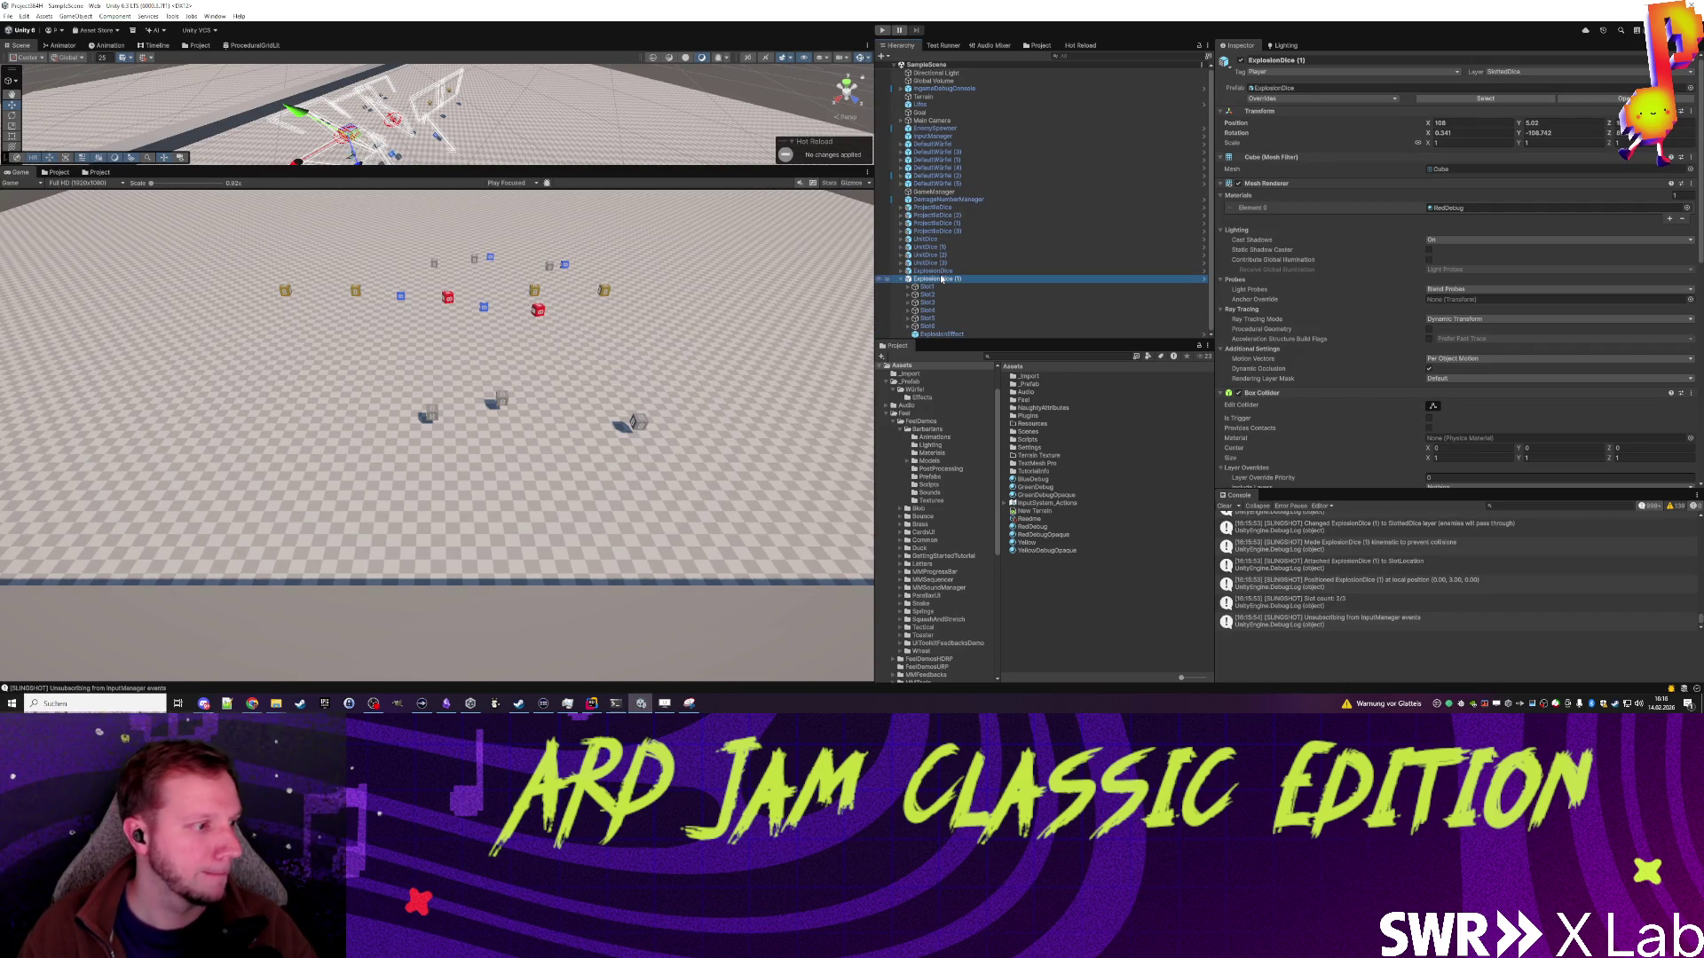
left_click(906, 280)
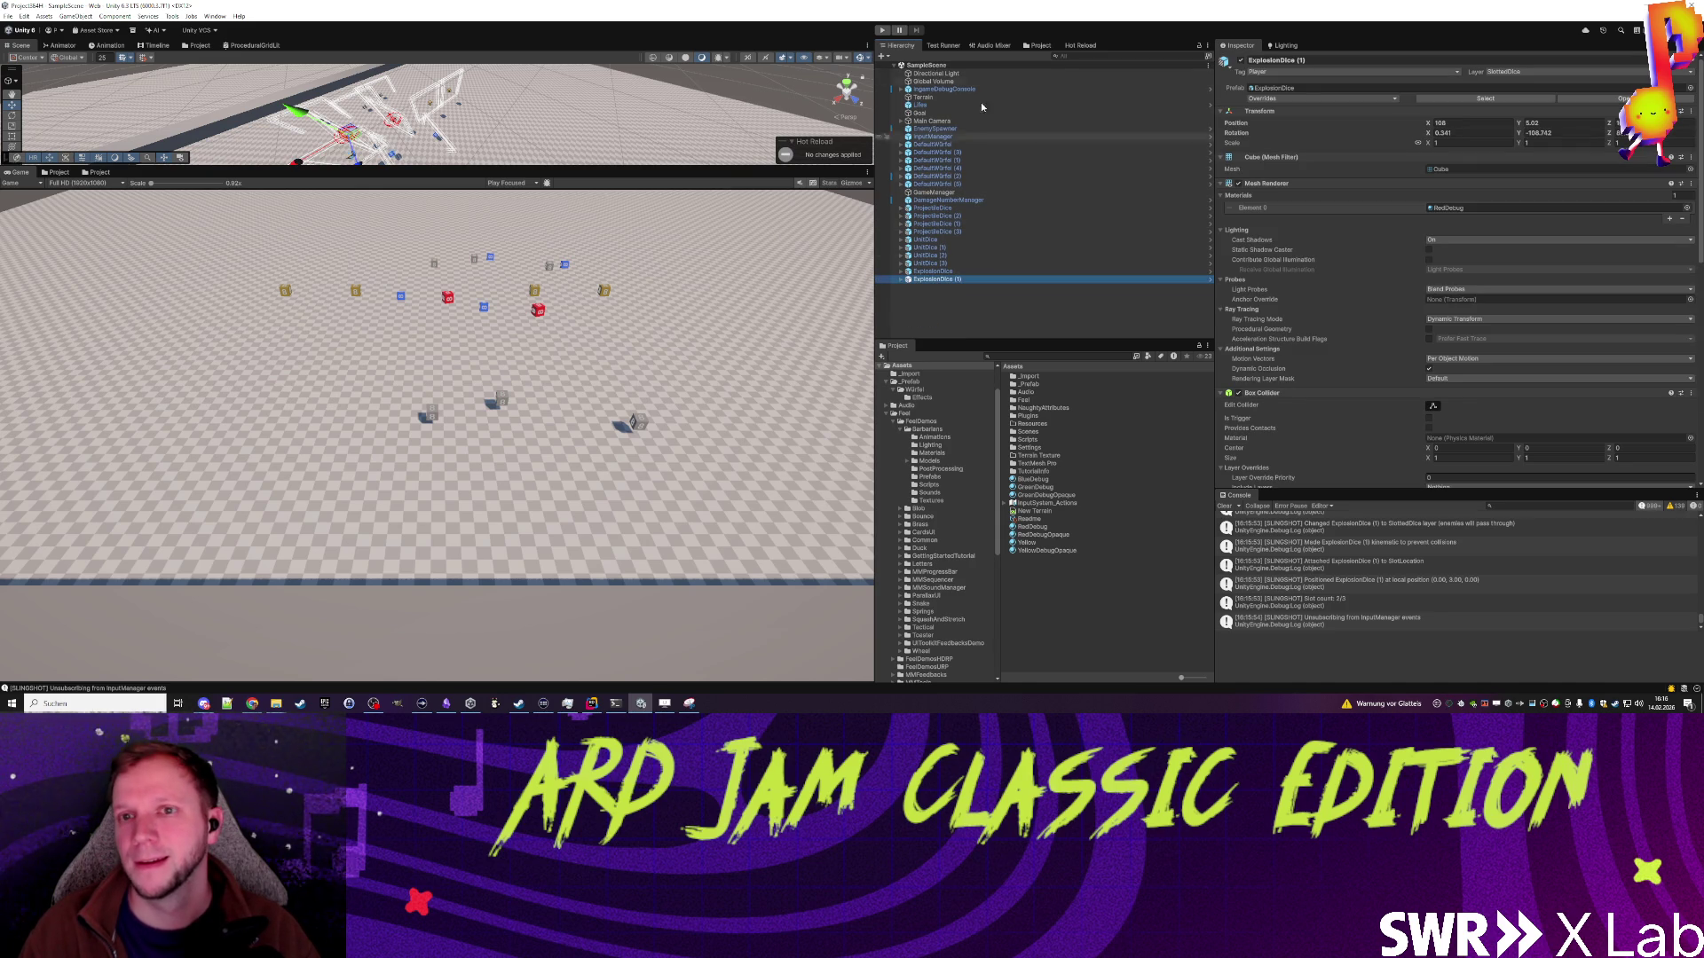
left_click(591, 703)
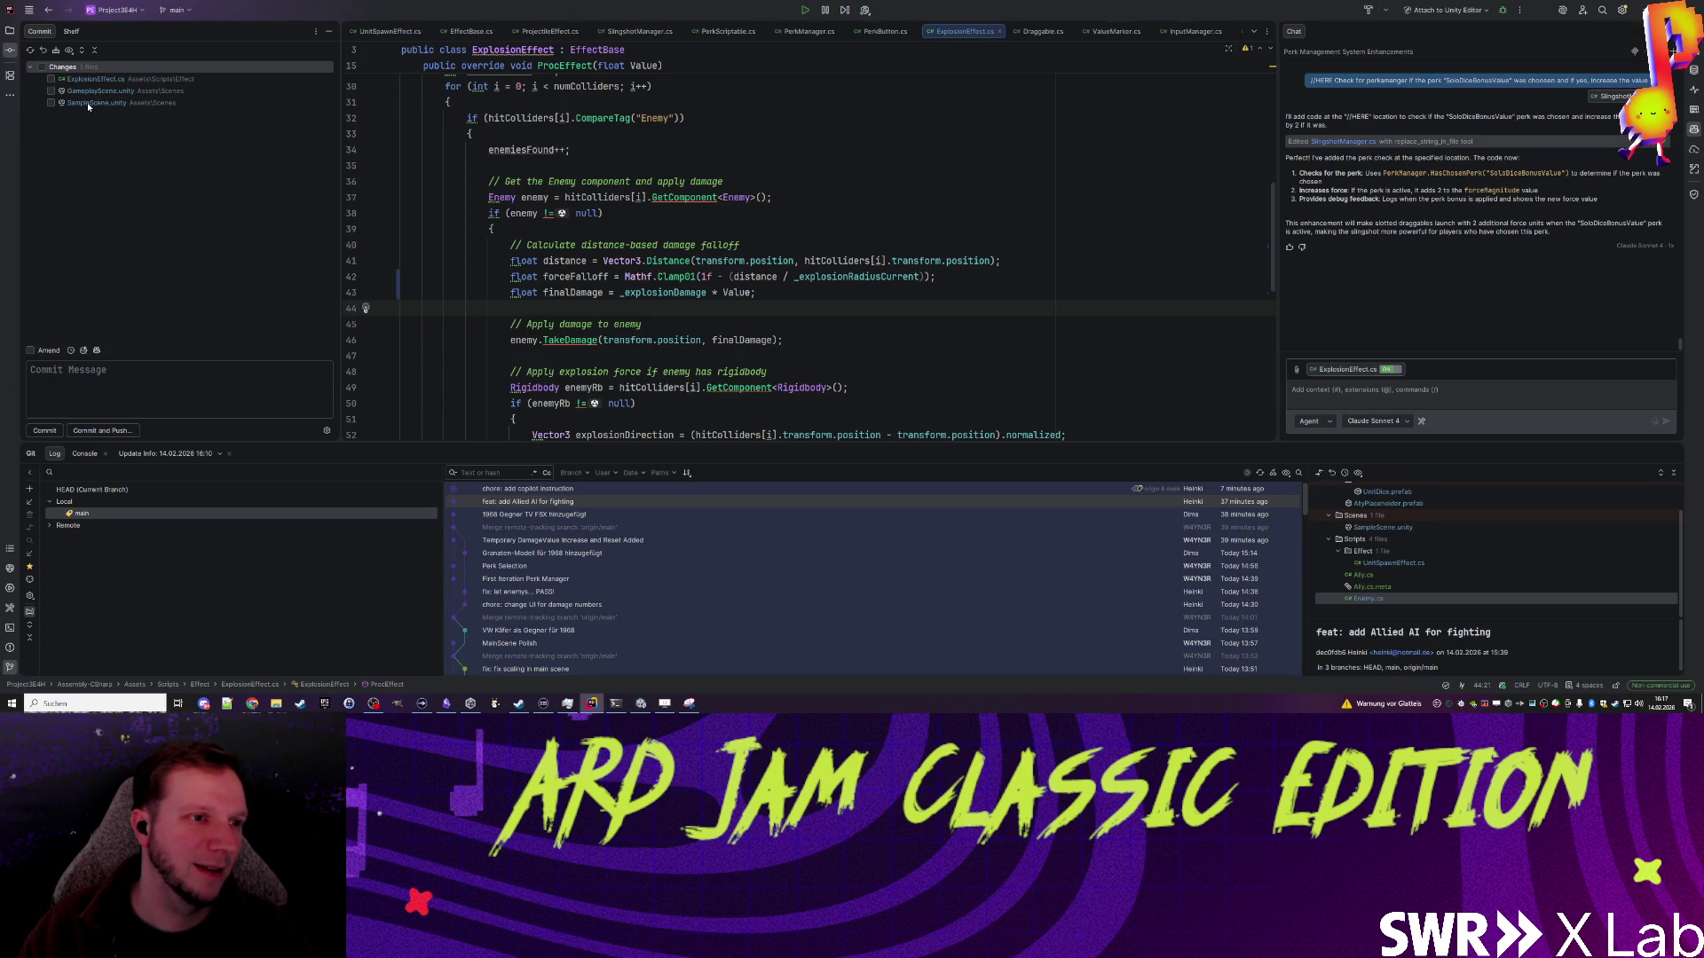
double_click(87, 103)
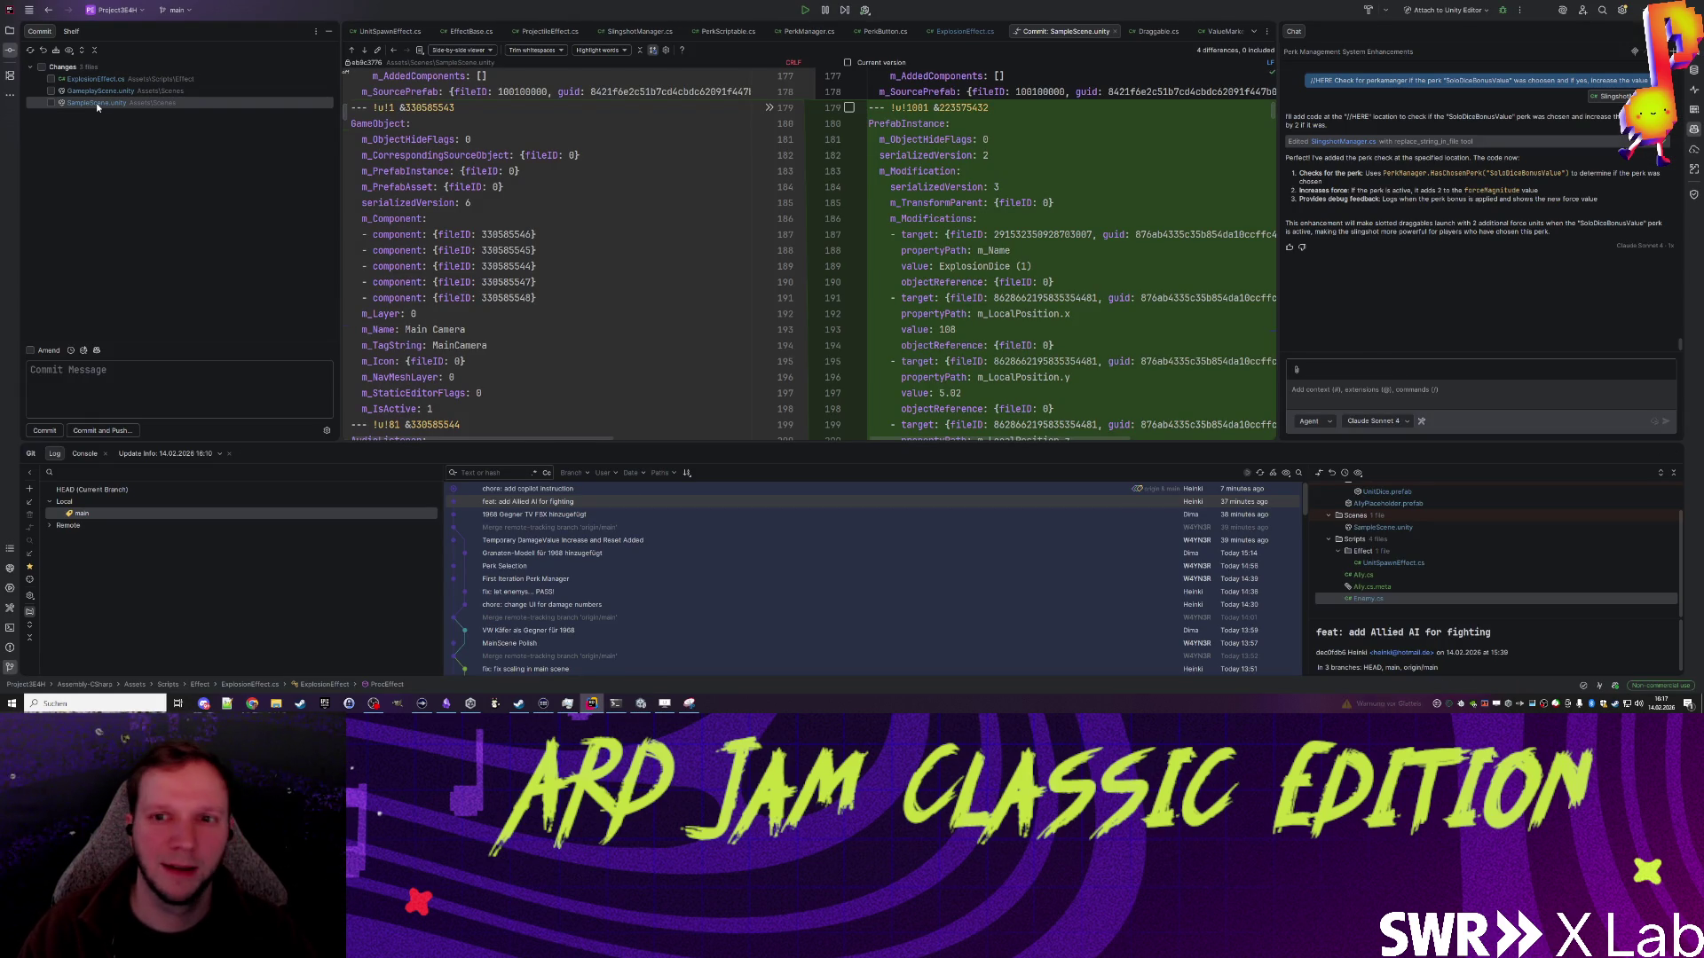
left_click(85, 105)
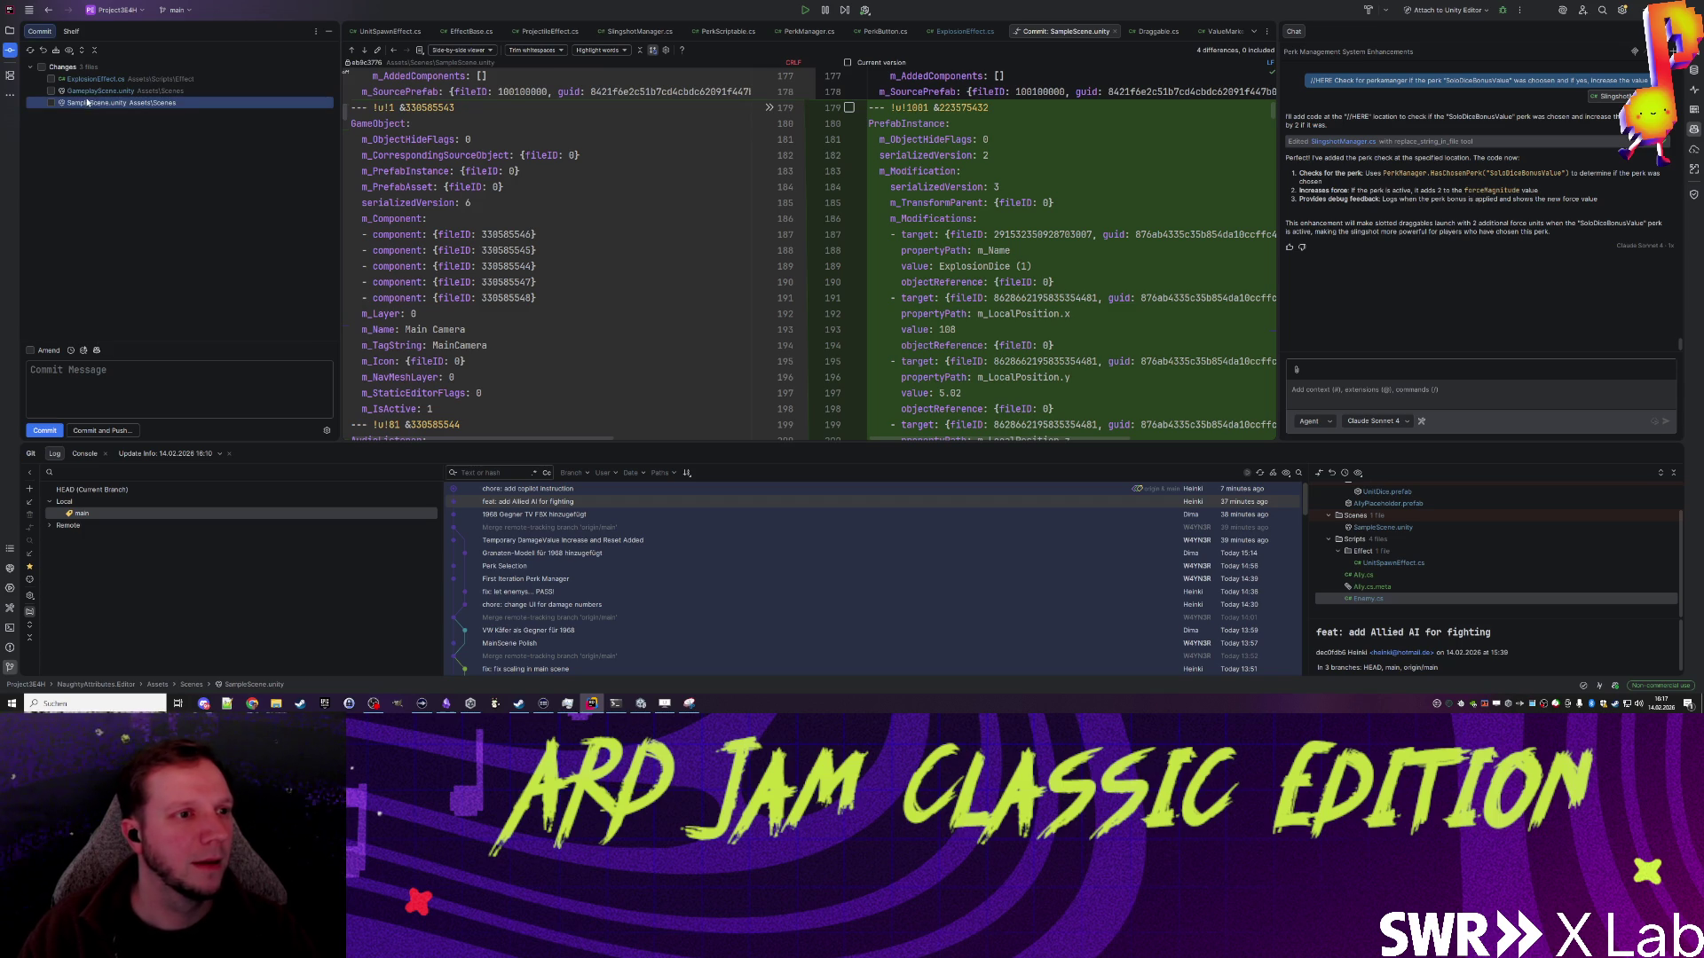
left_click(93, 94)
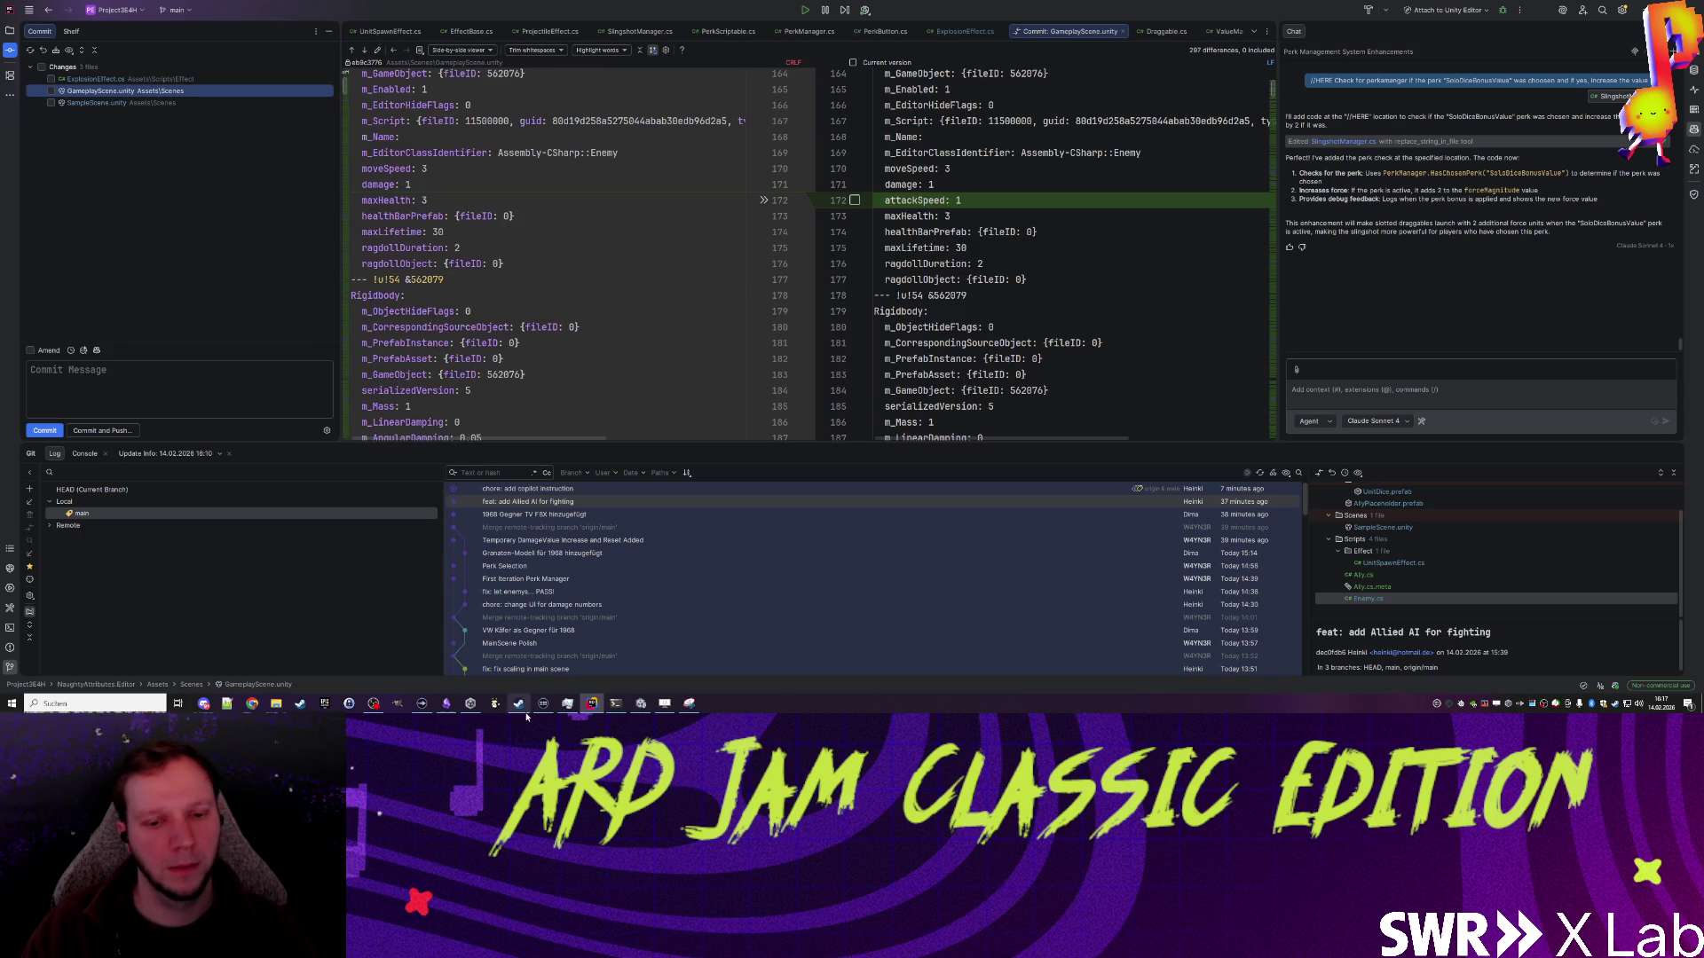
left_click(641, 703)
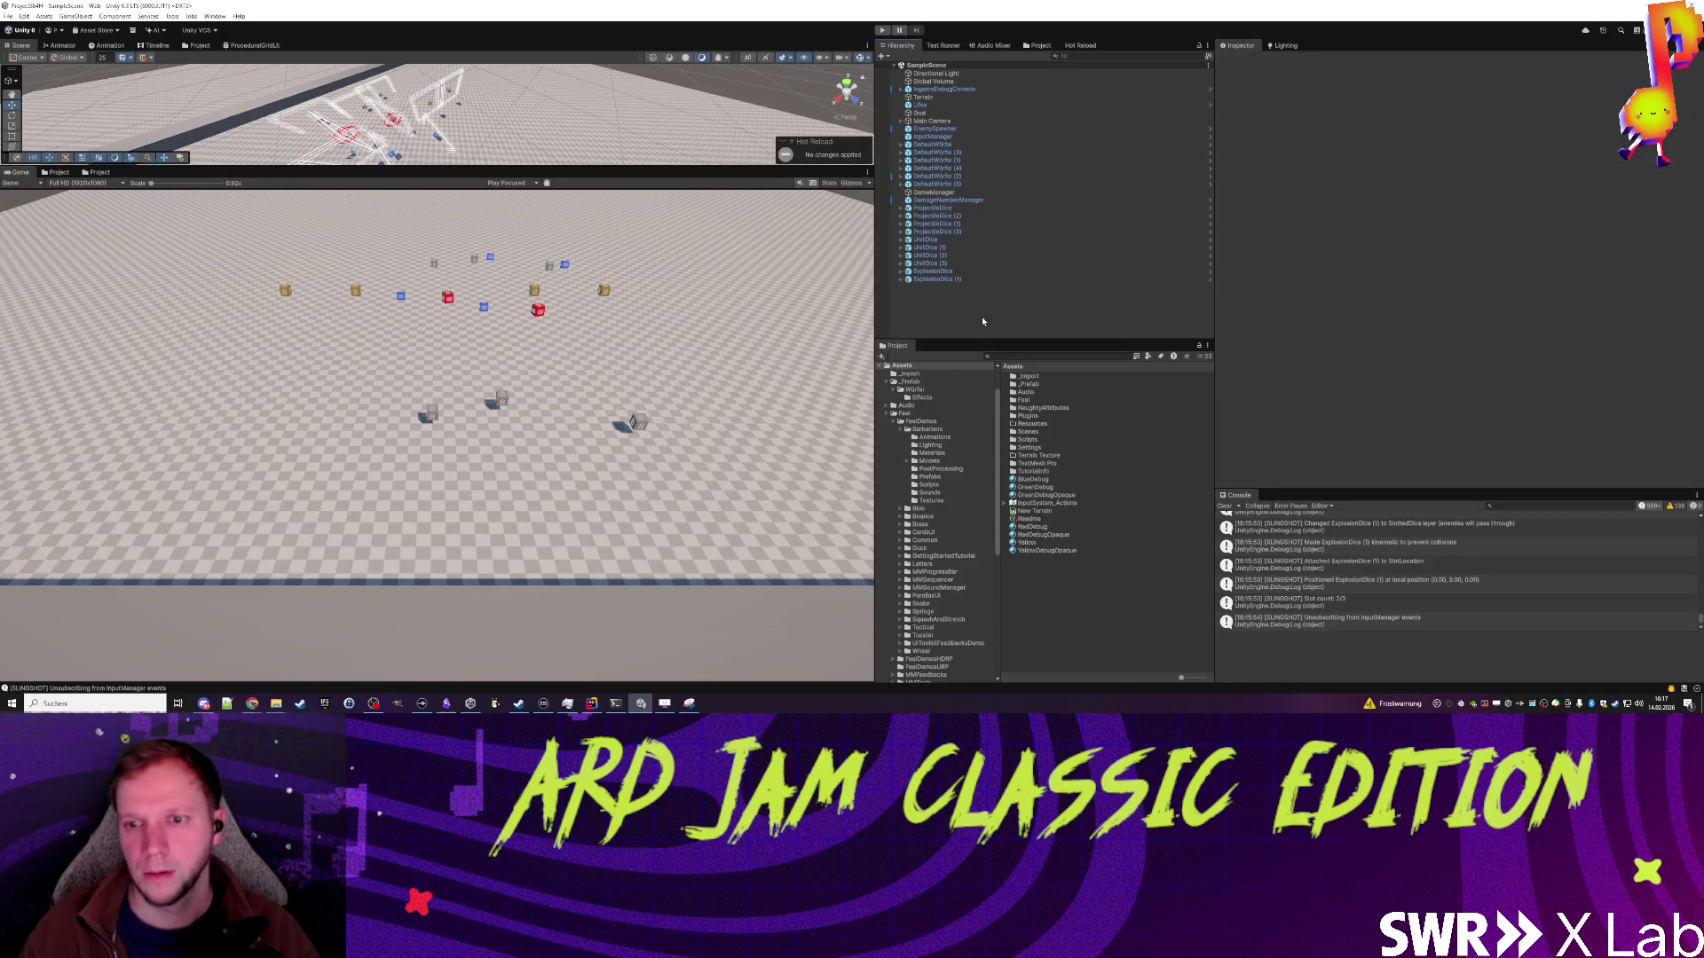
Step: Duplicate SampleScene, name the copy GameplaySampleScene, and open it
type("sampl")
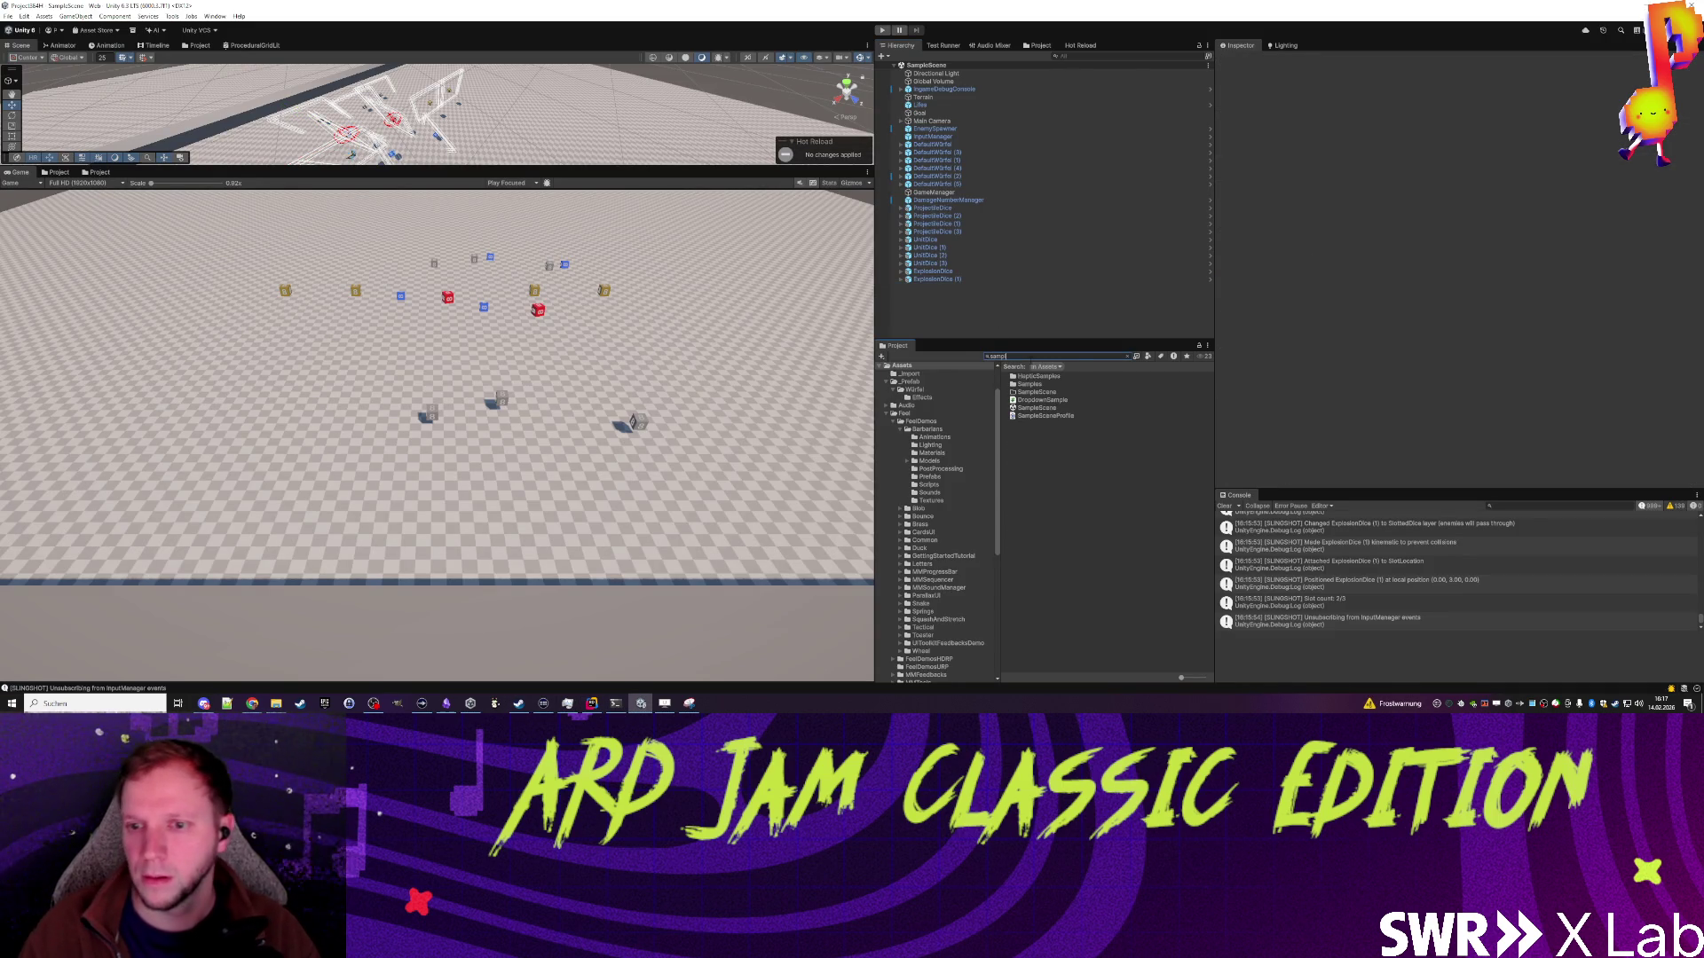
left_click(1040, 408)
left_click(1128, 356)
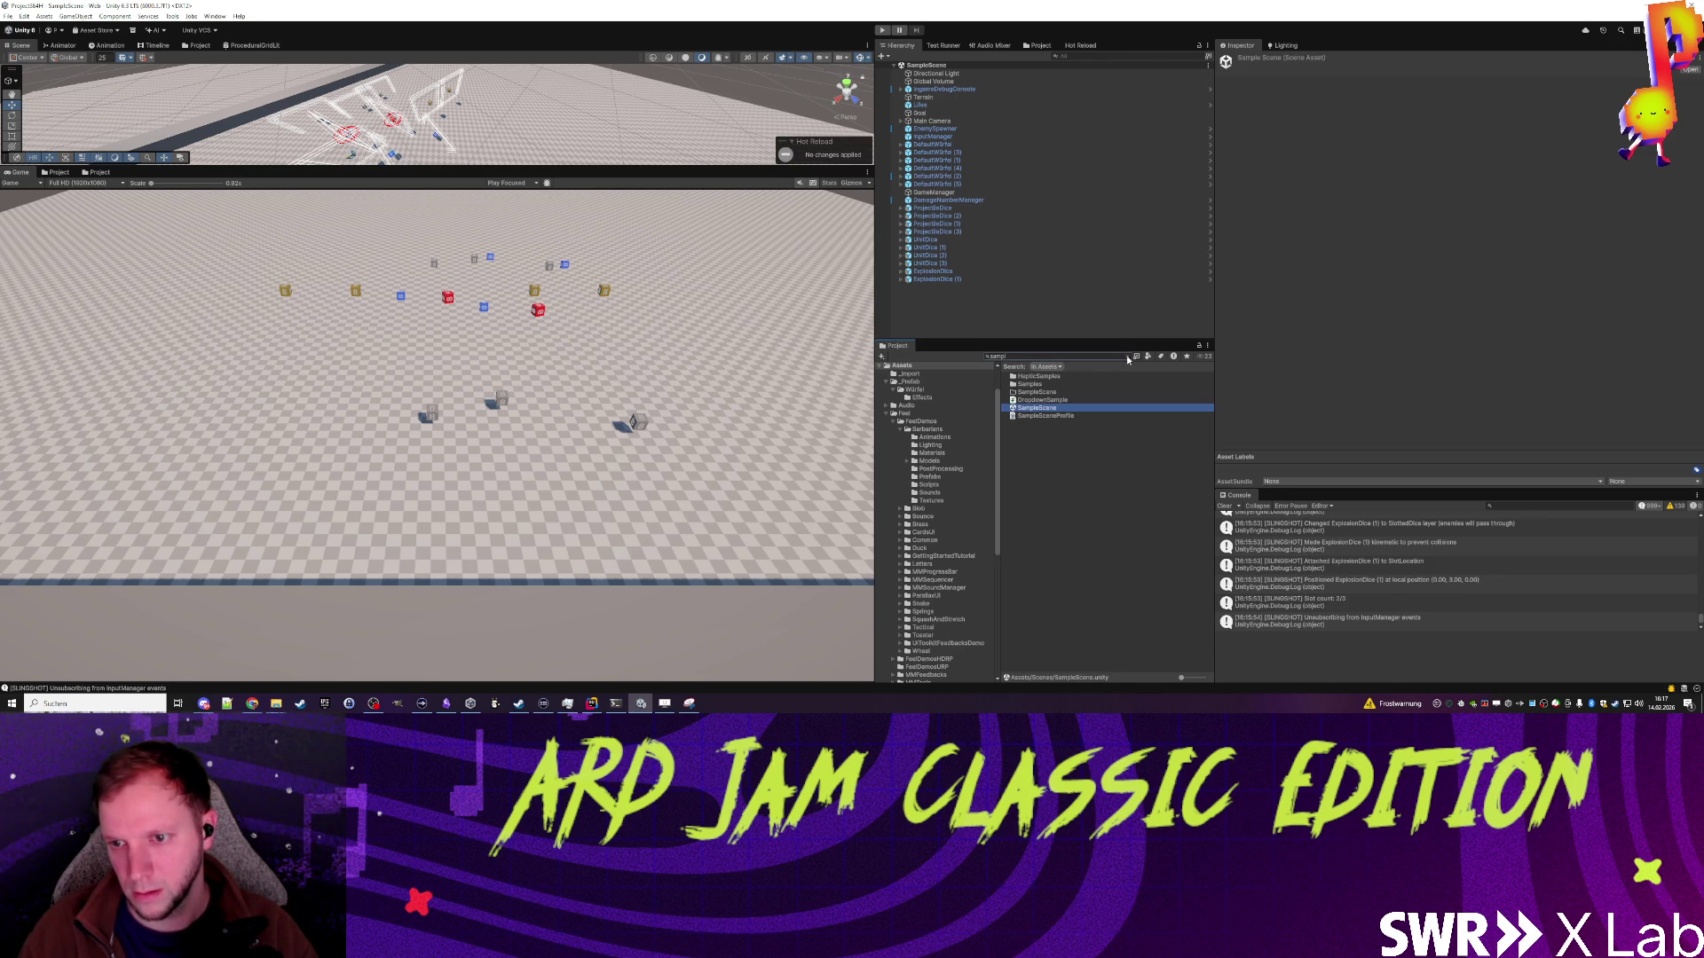
left_click(1049, 401)
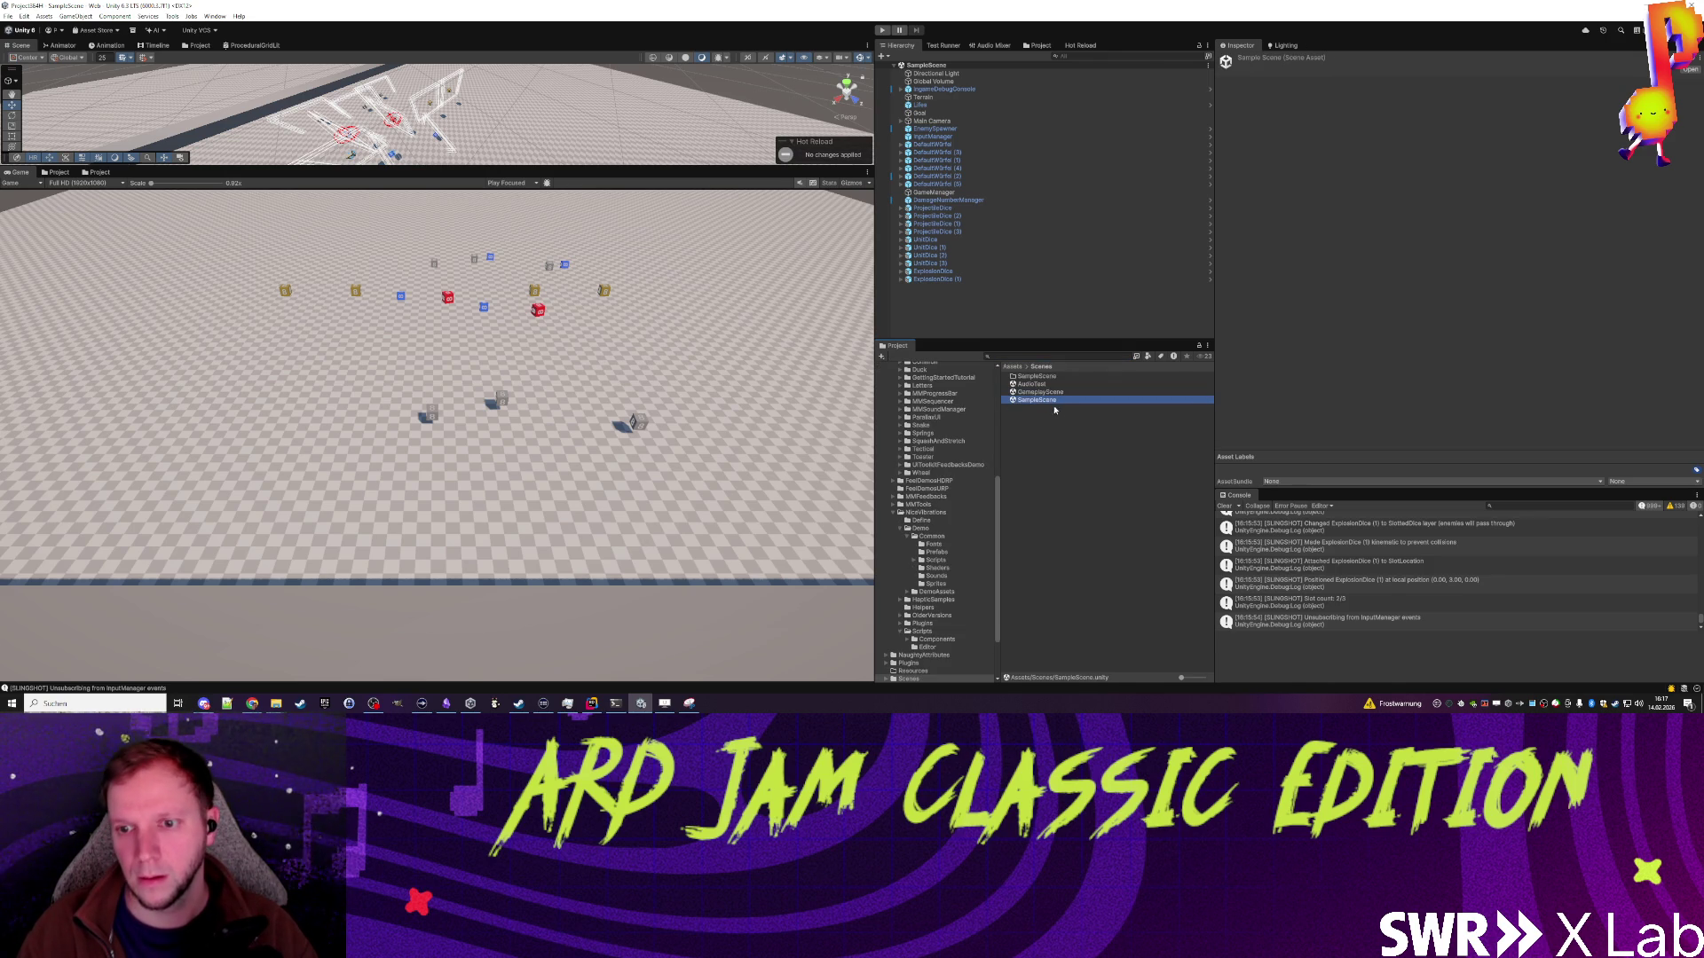
key("ctrl+d")
key("F2")
type("GameplayS")
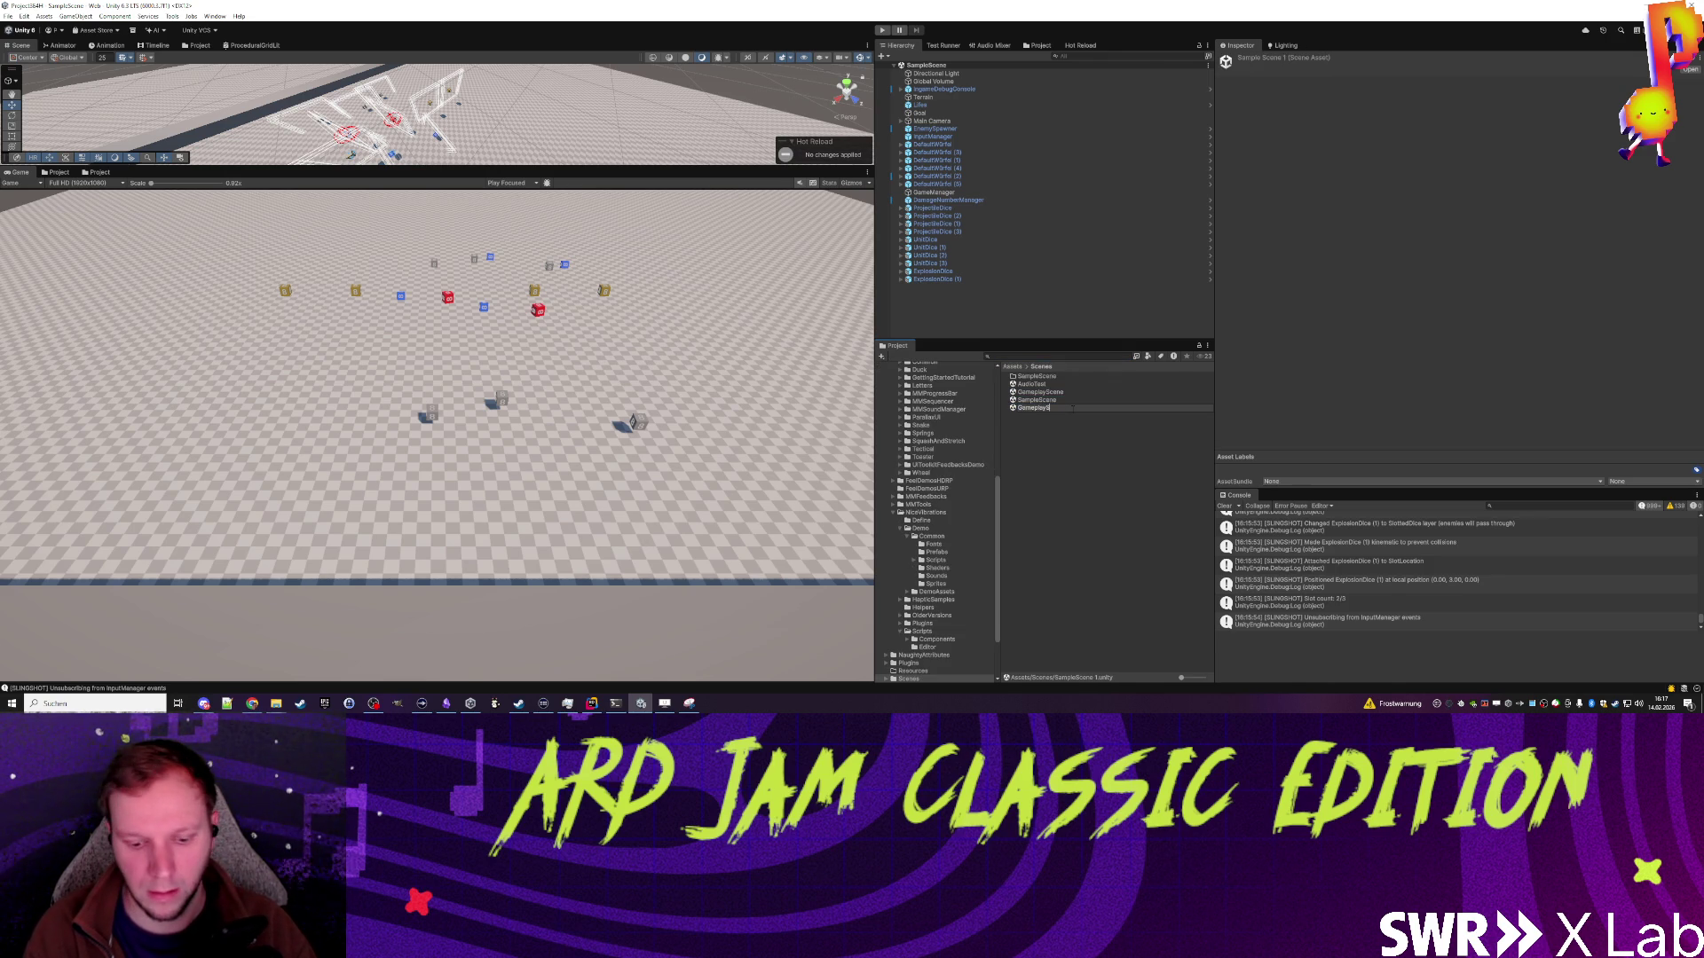
type("ne")
key("Return")
double_click(1065, 391)
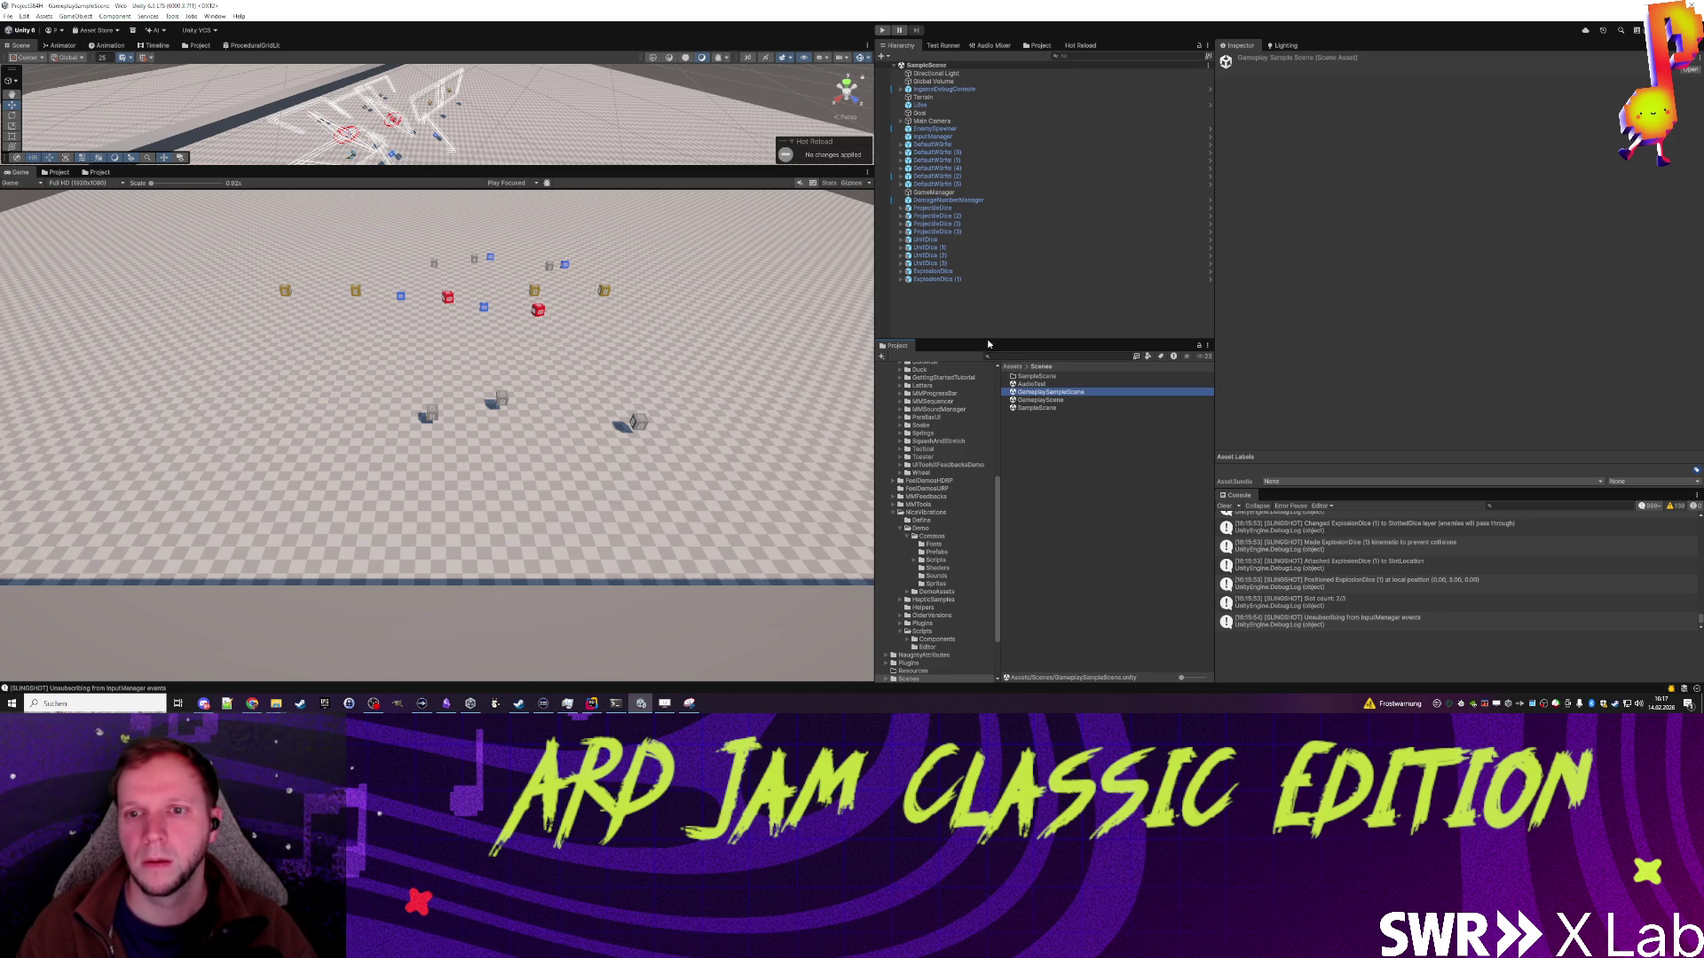
left_click(591, 703)
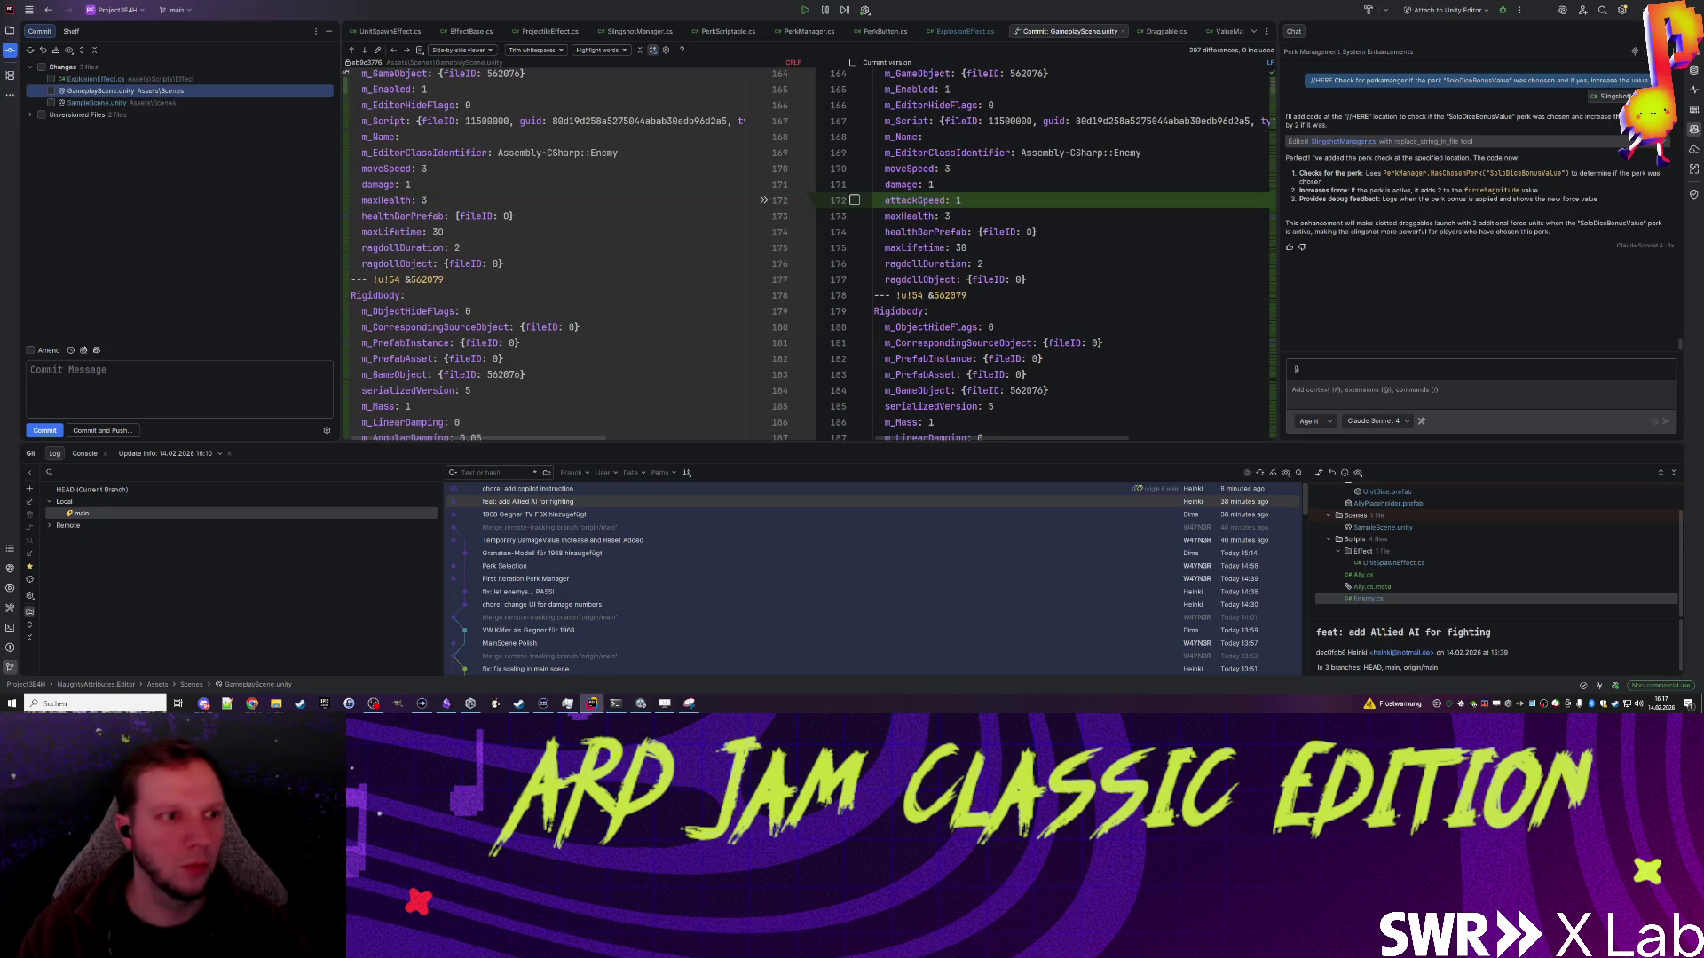
Step: Roll back the SampleScene.unity changes and close the GameplayScene.unity diff
left_click(51, 103)
right_click(75, 103)
left_click(106, 123)
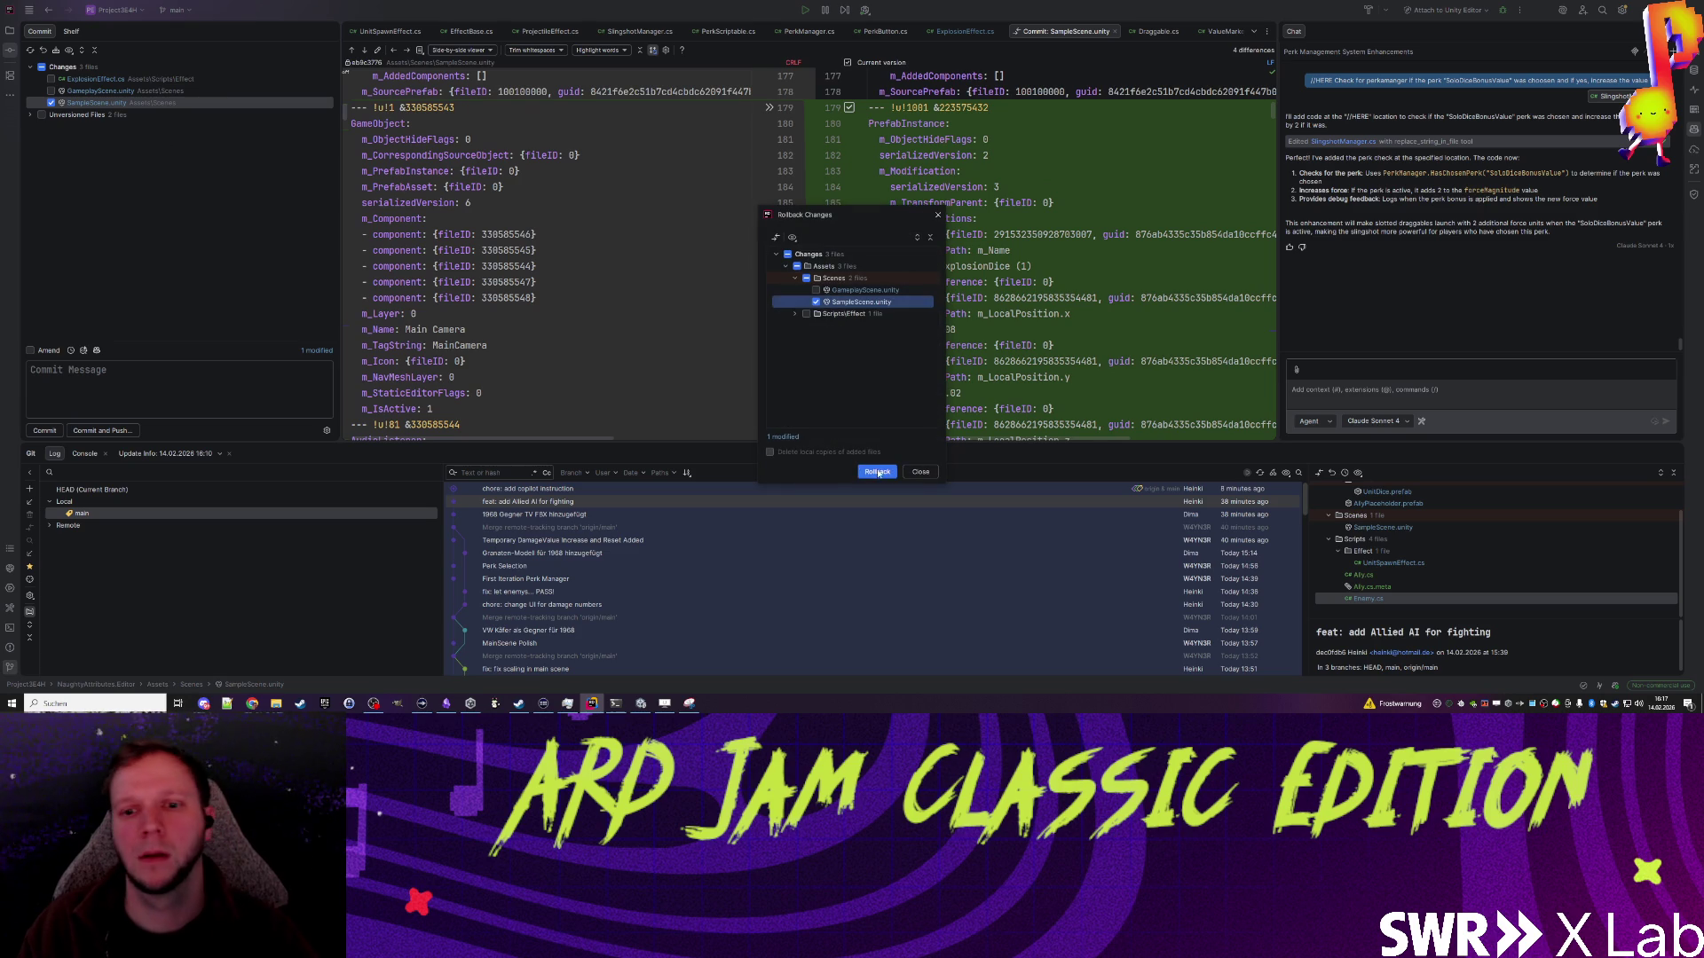
left_click(876, 472)
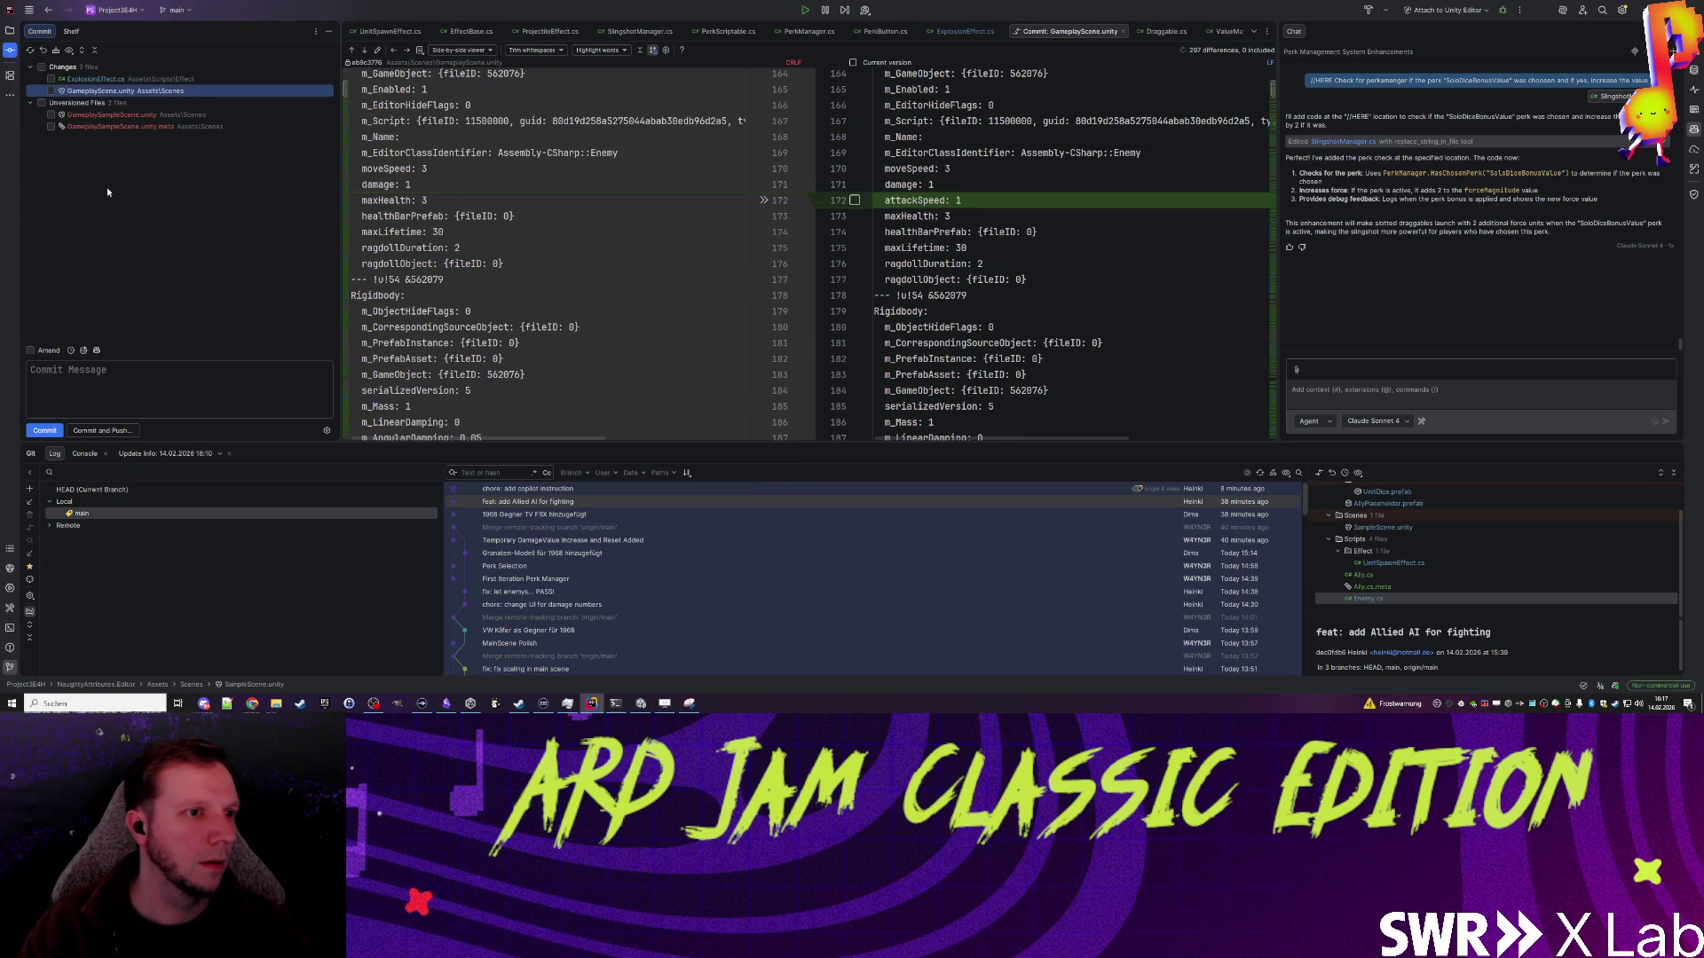
left_click(699, 208)
key("ctrl+F4")
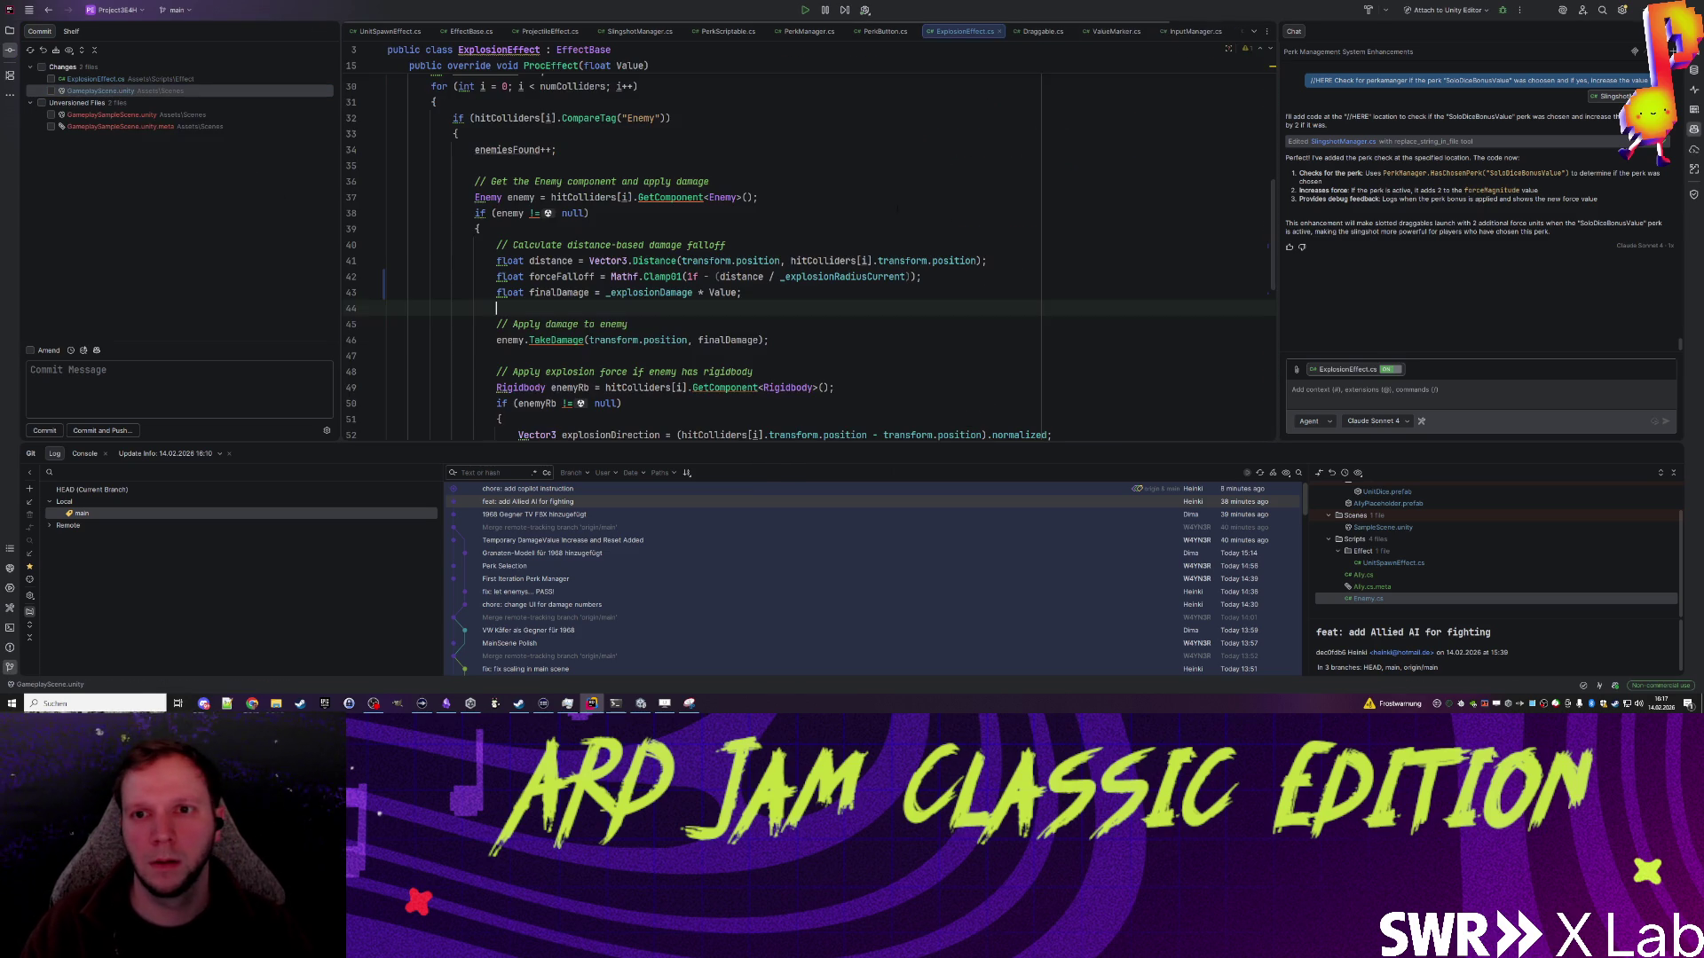
left_click(622, 308)
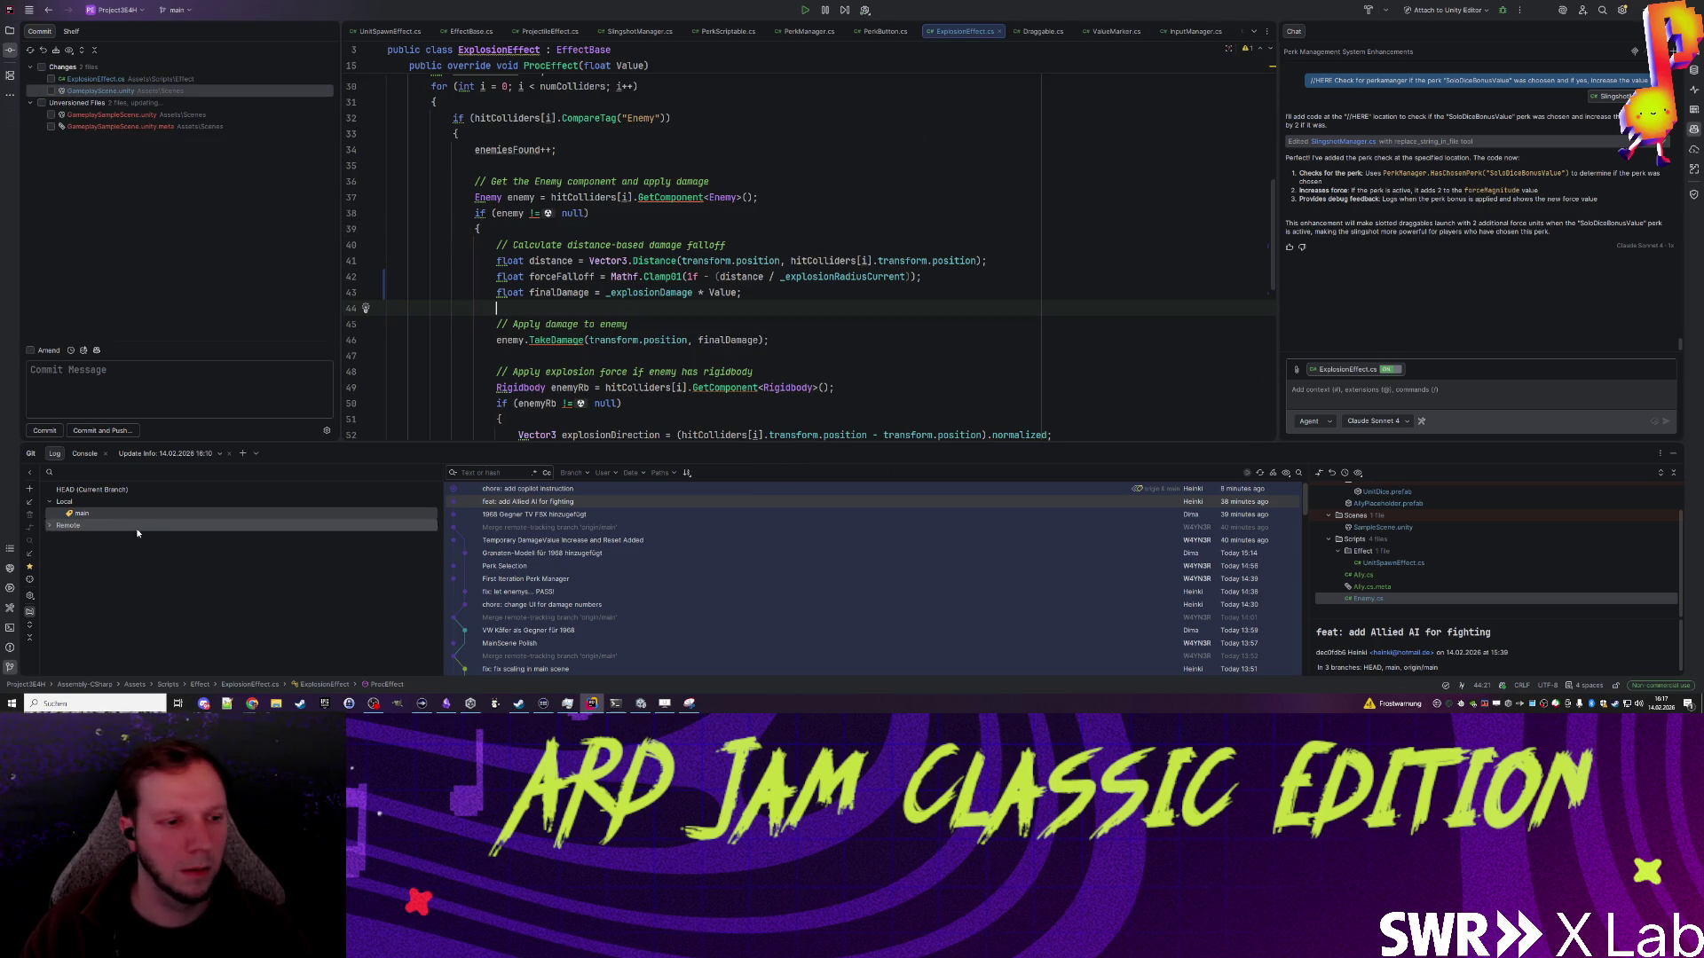
Step: Commit ExplosionEffect.cs with the message 'Explosion Polish'
left_click(51, 78)
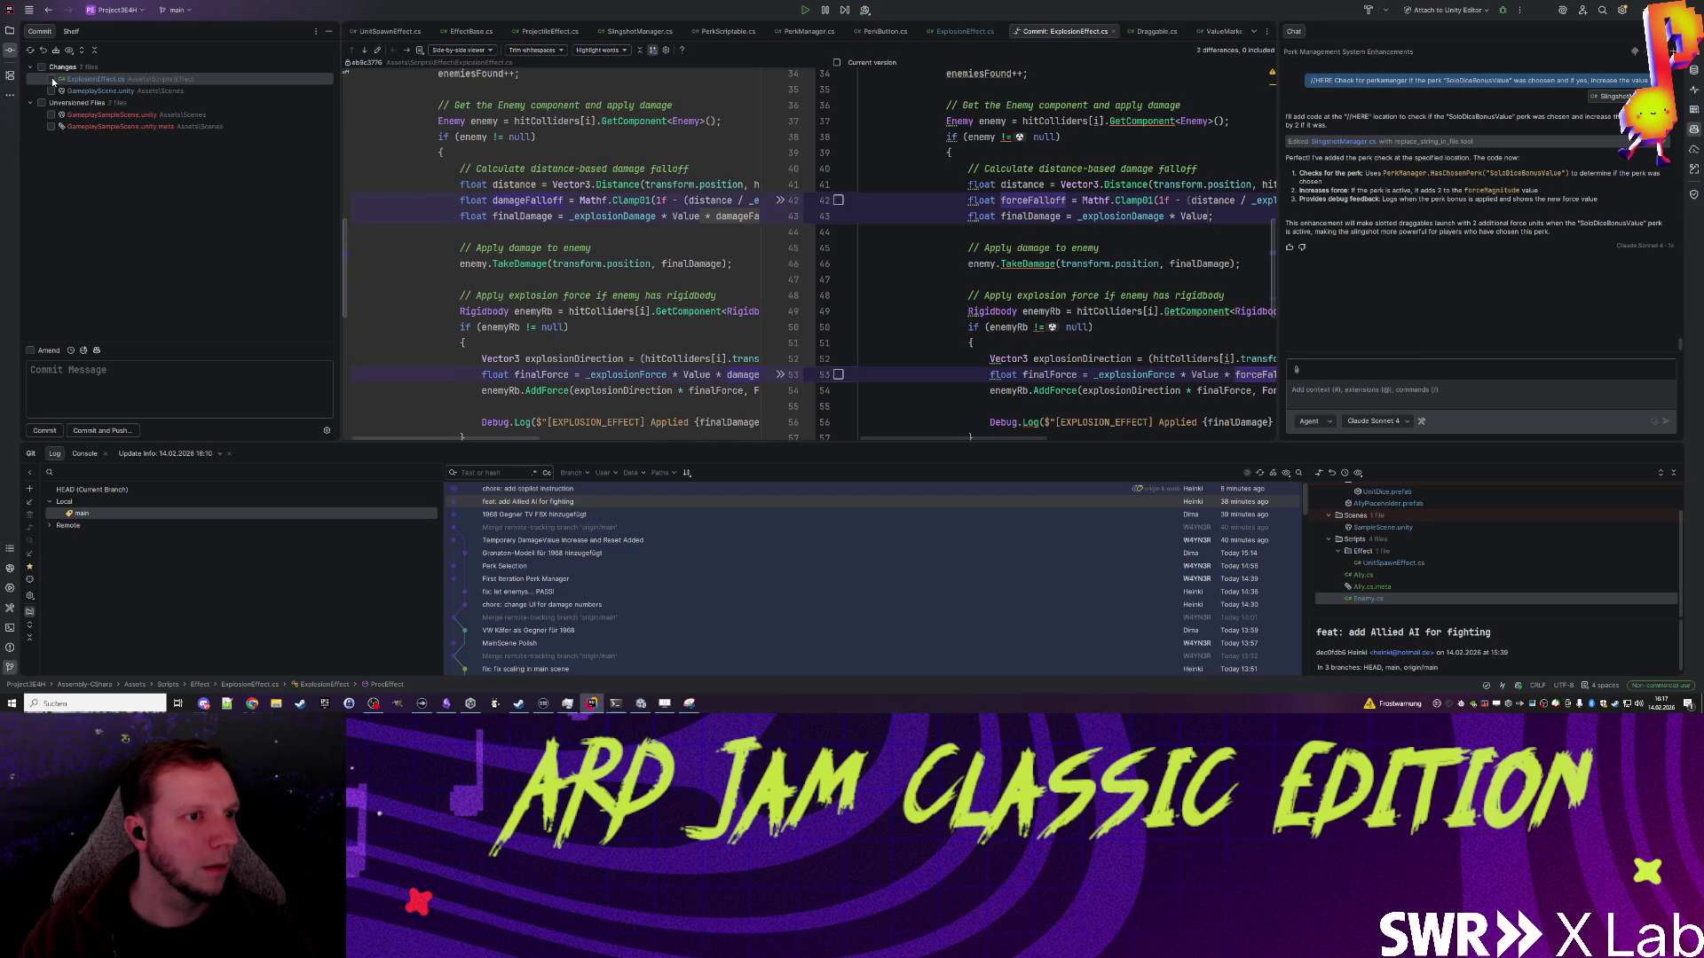
type("Expl")
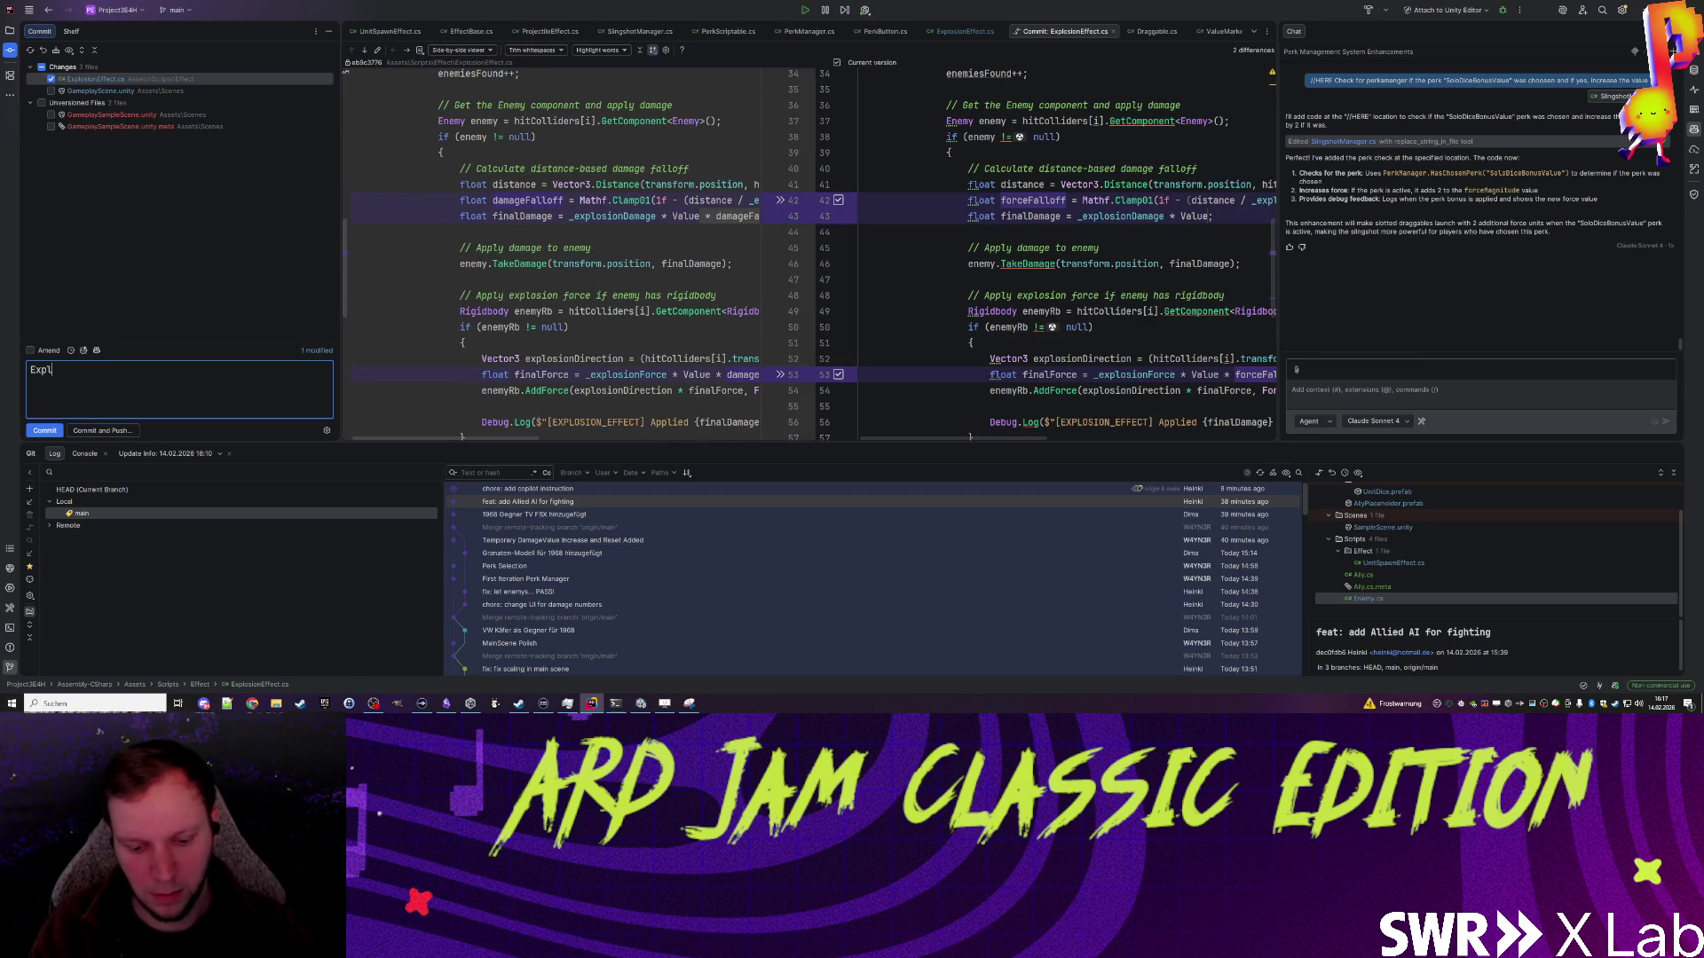
type("osion P")
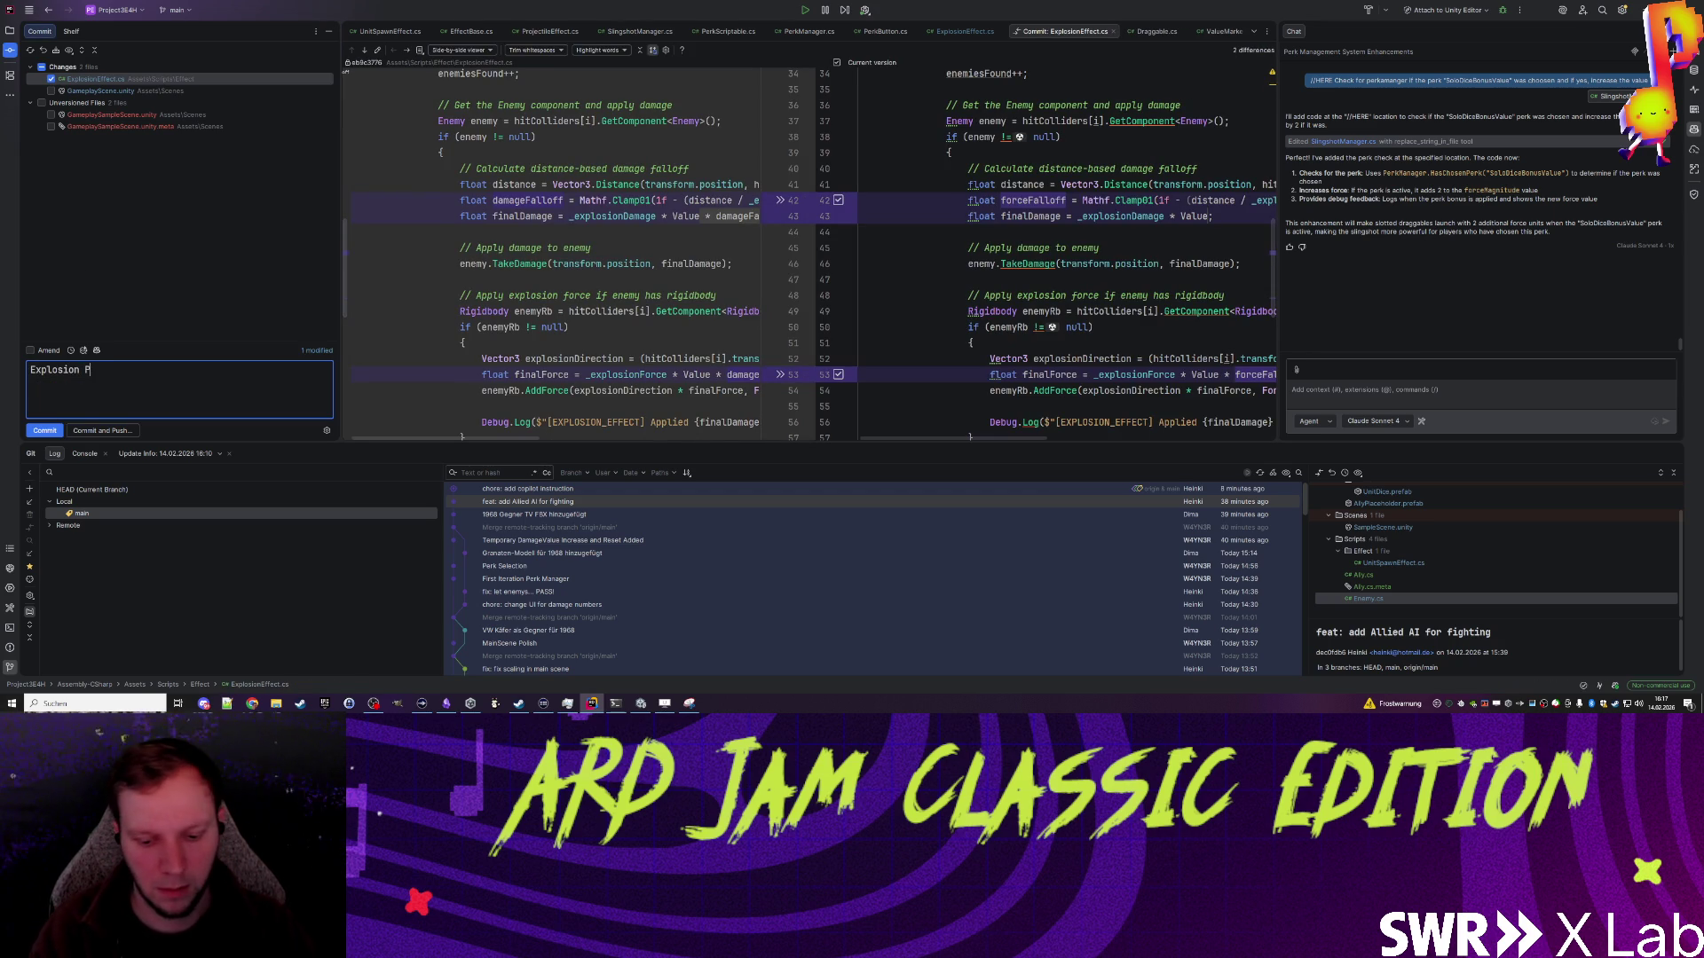
type("olish")
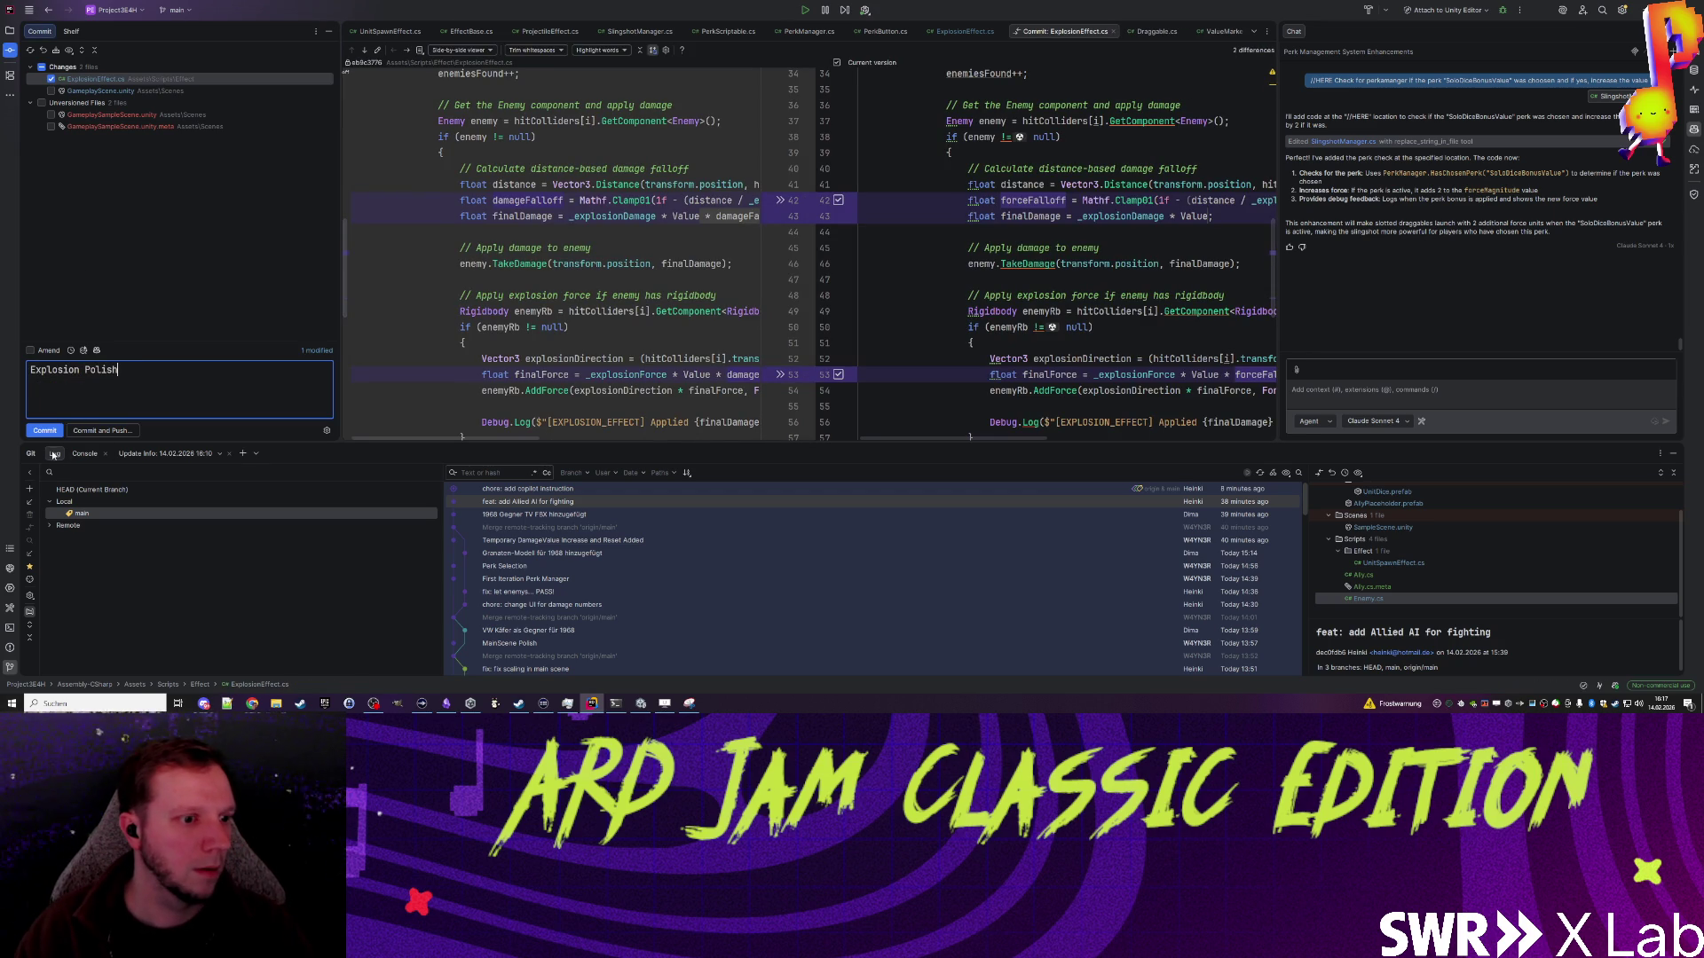
key("ctrl+Return")
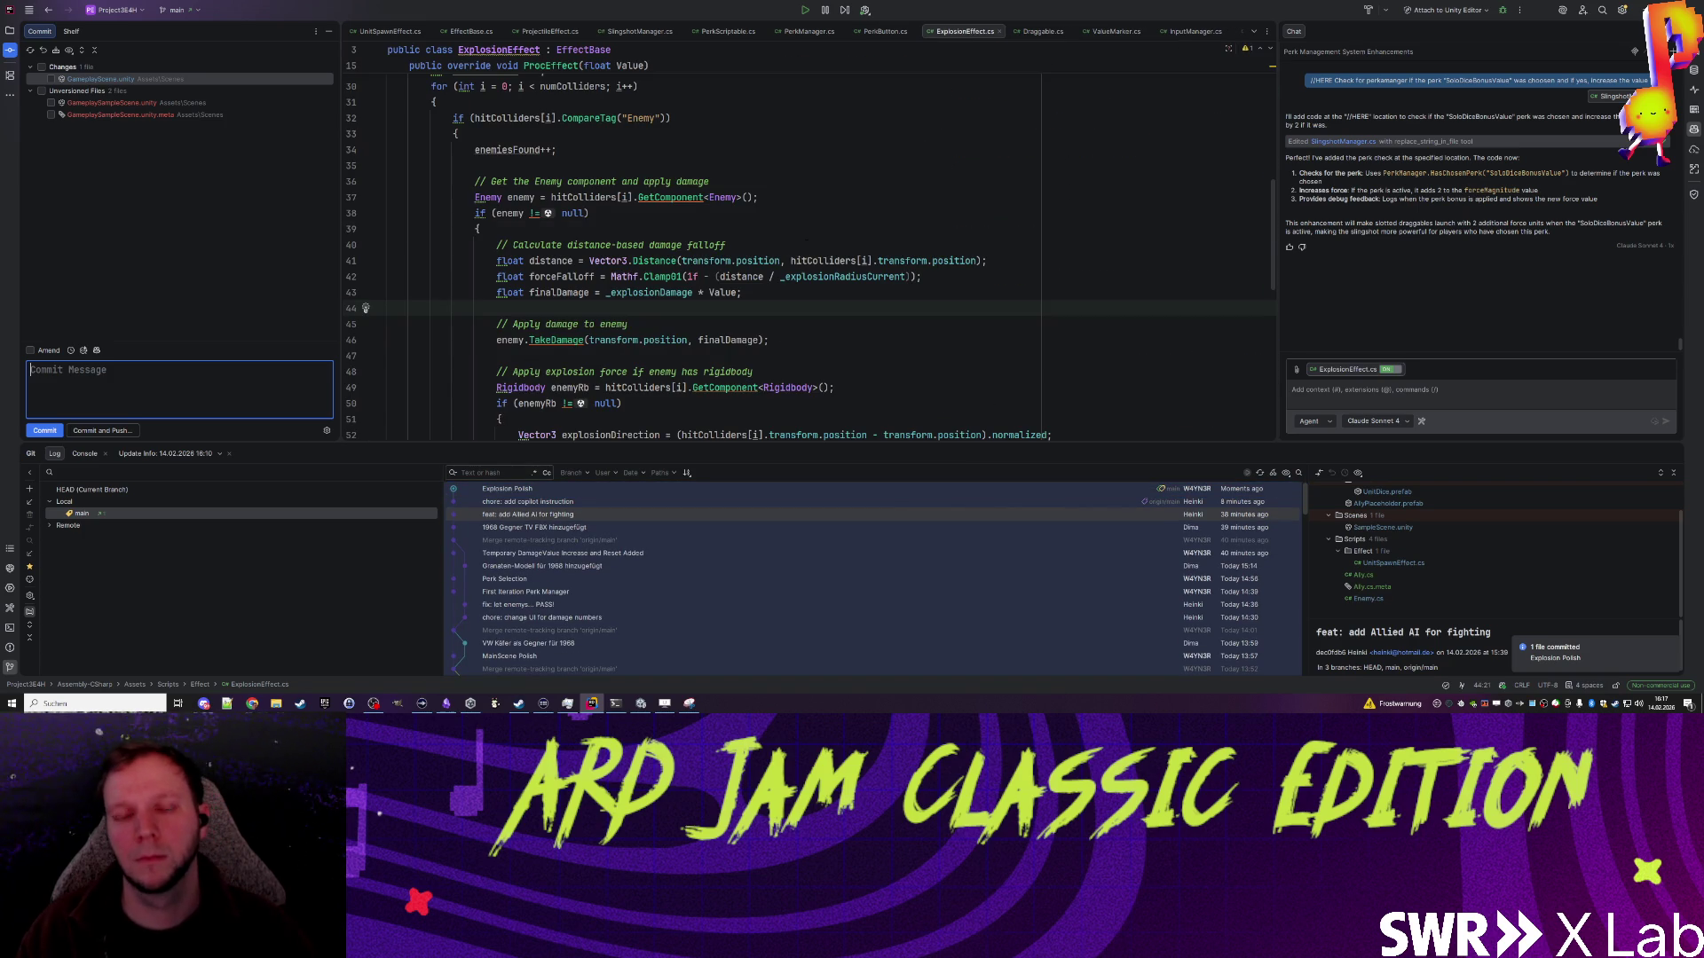
scroll(802, 324, "down", 4)
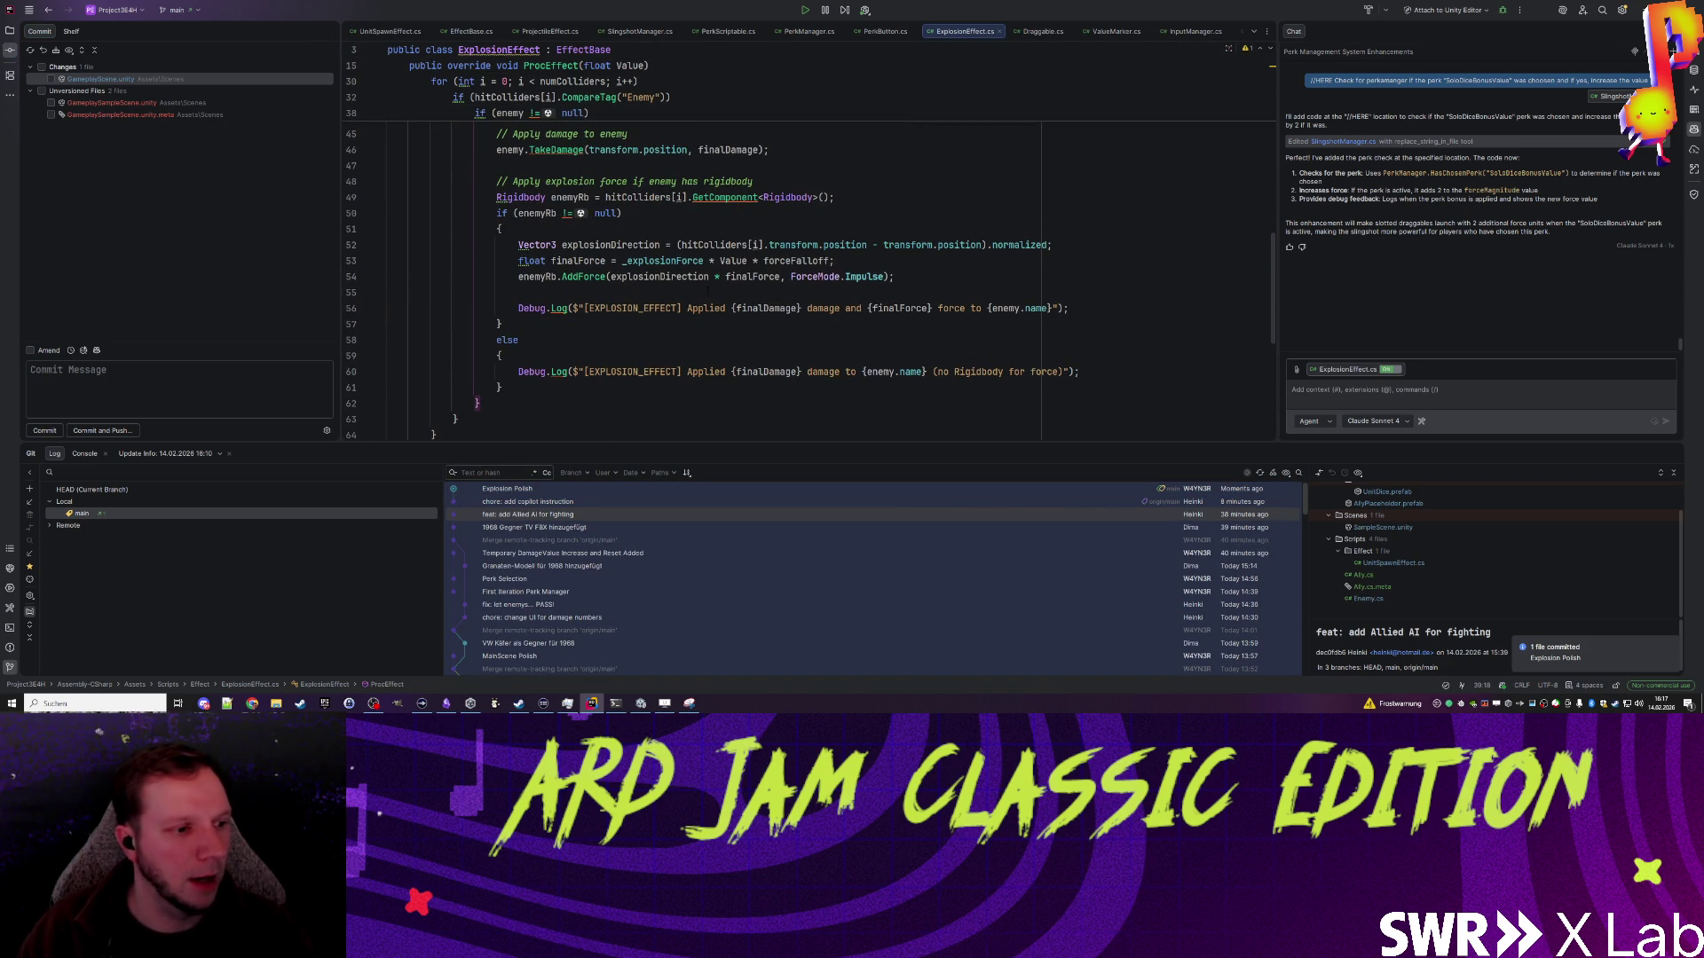
left_click(518, 292)
scroll(699, 338, "up", 1)
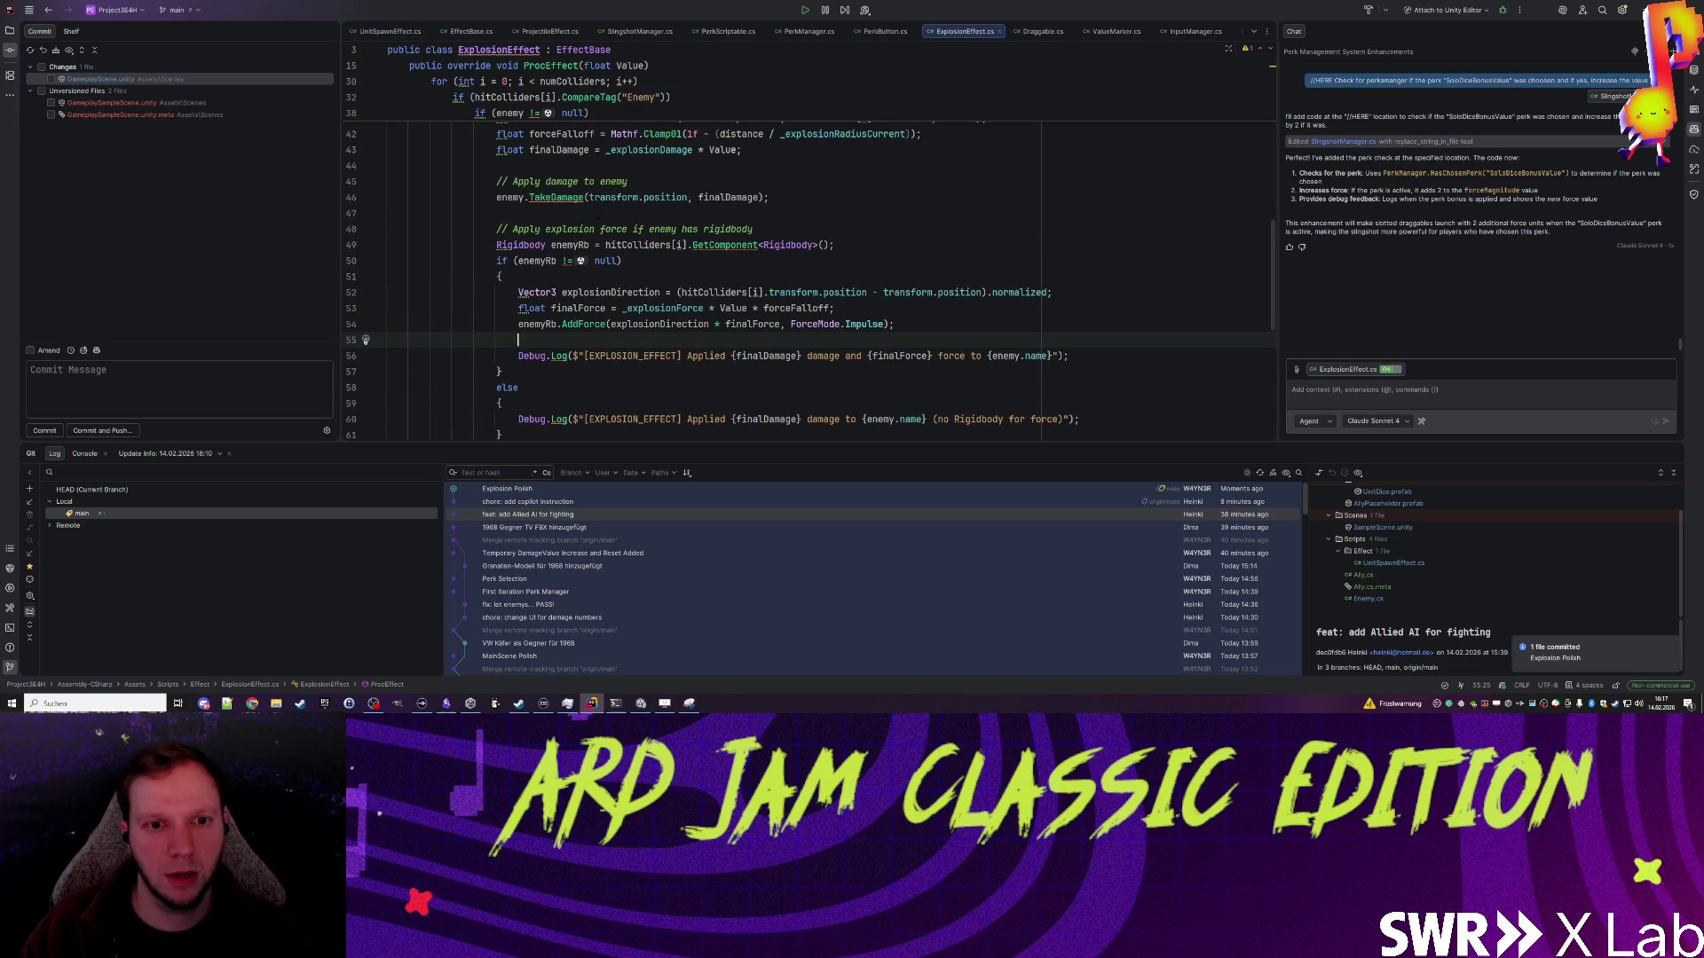
Step: Launch the Windows Snipping Tool
key("super")
type("snip")
key("Return")
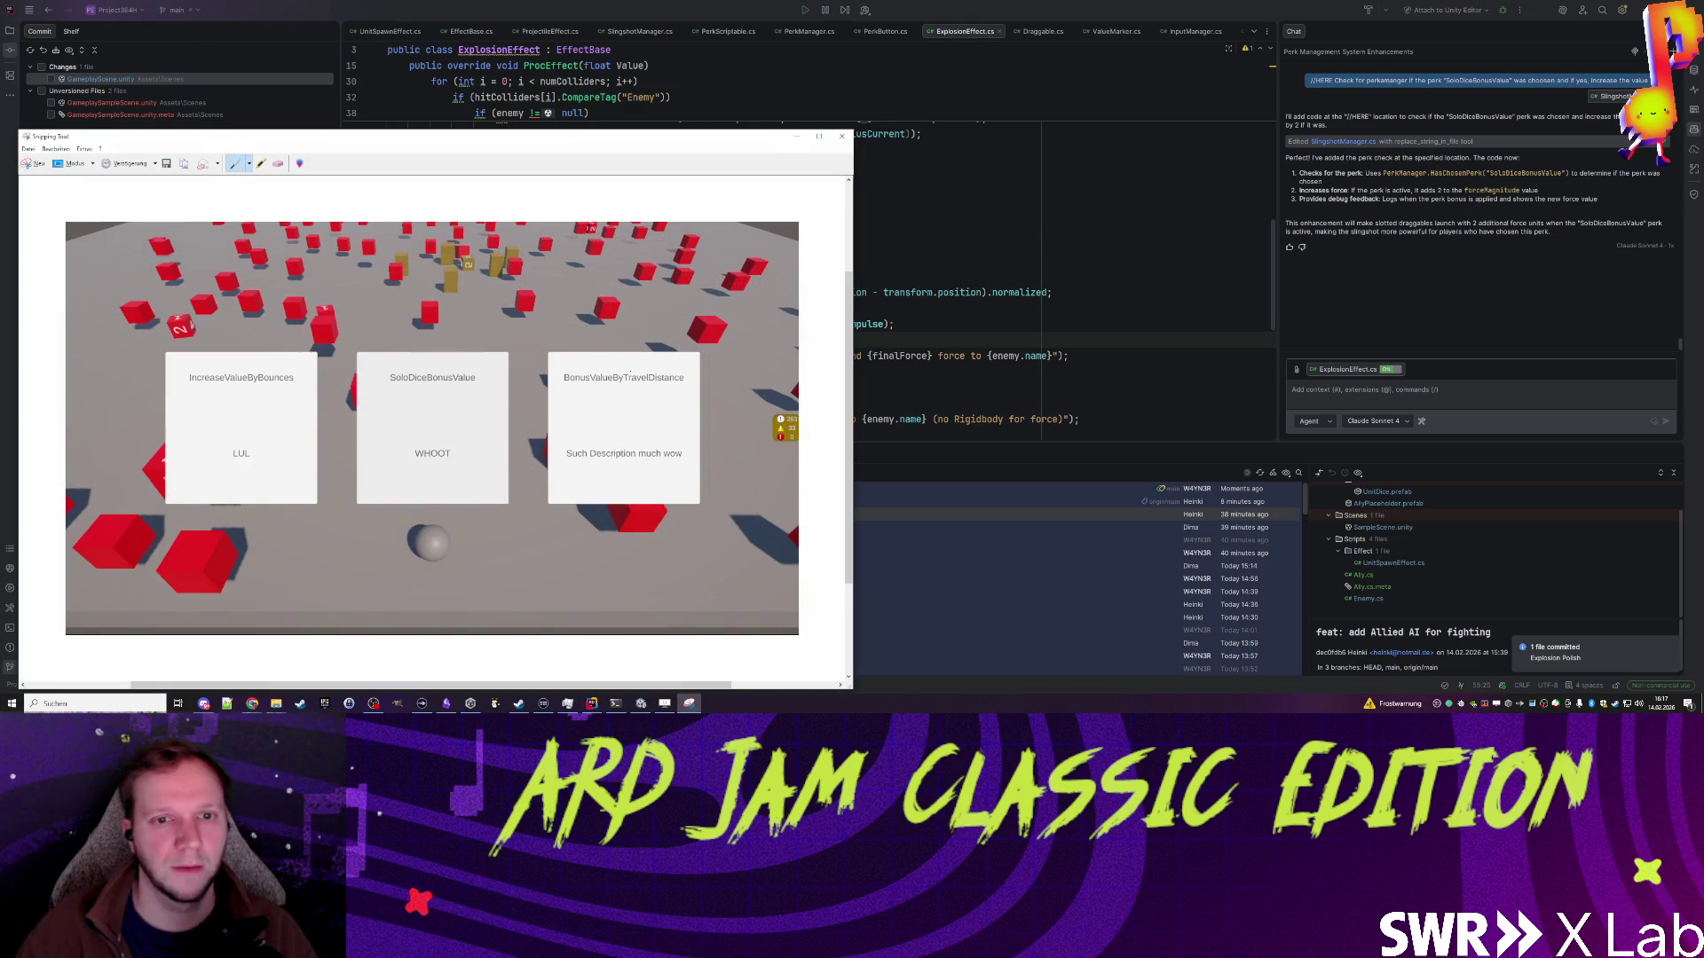
Step: Snip the explosion-force code in ExplosionEffect.cs, copy the capture, and minimize Snipping Tool
left_click(89, 163)
mouse_move(453, 205)
left_mouse_down()
mouse_move(1061, 442)
mouse_move(1124, 446)
left_mouse_up()
right_click(750, 325)
left_click(778, 339)
key("alt+Tab")
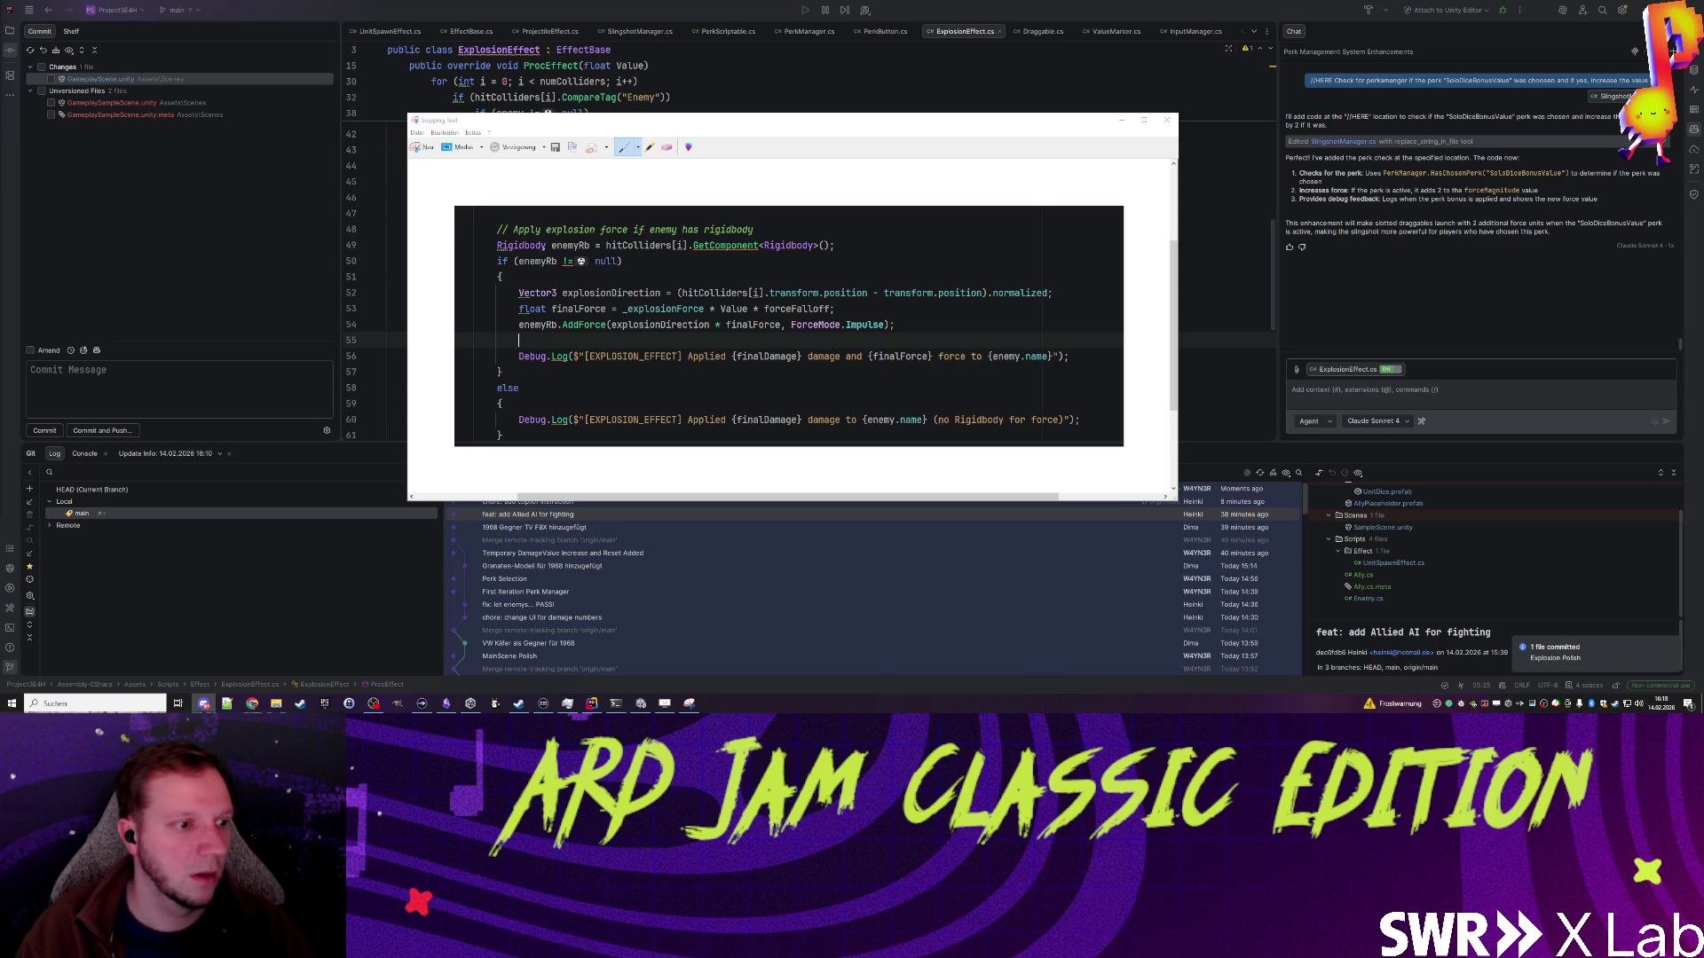
left_click(1123, 129)
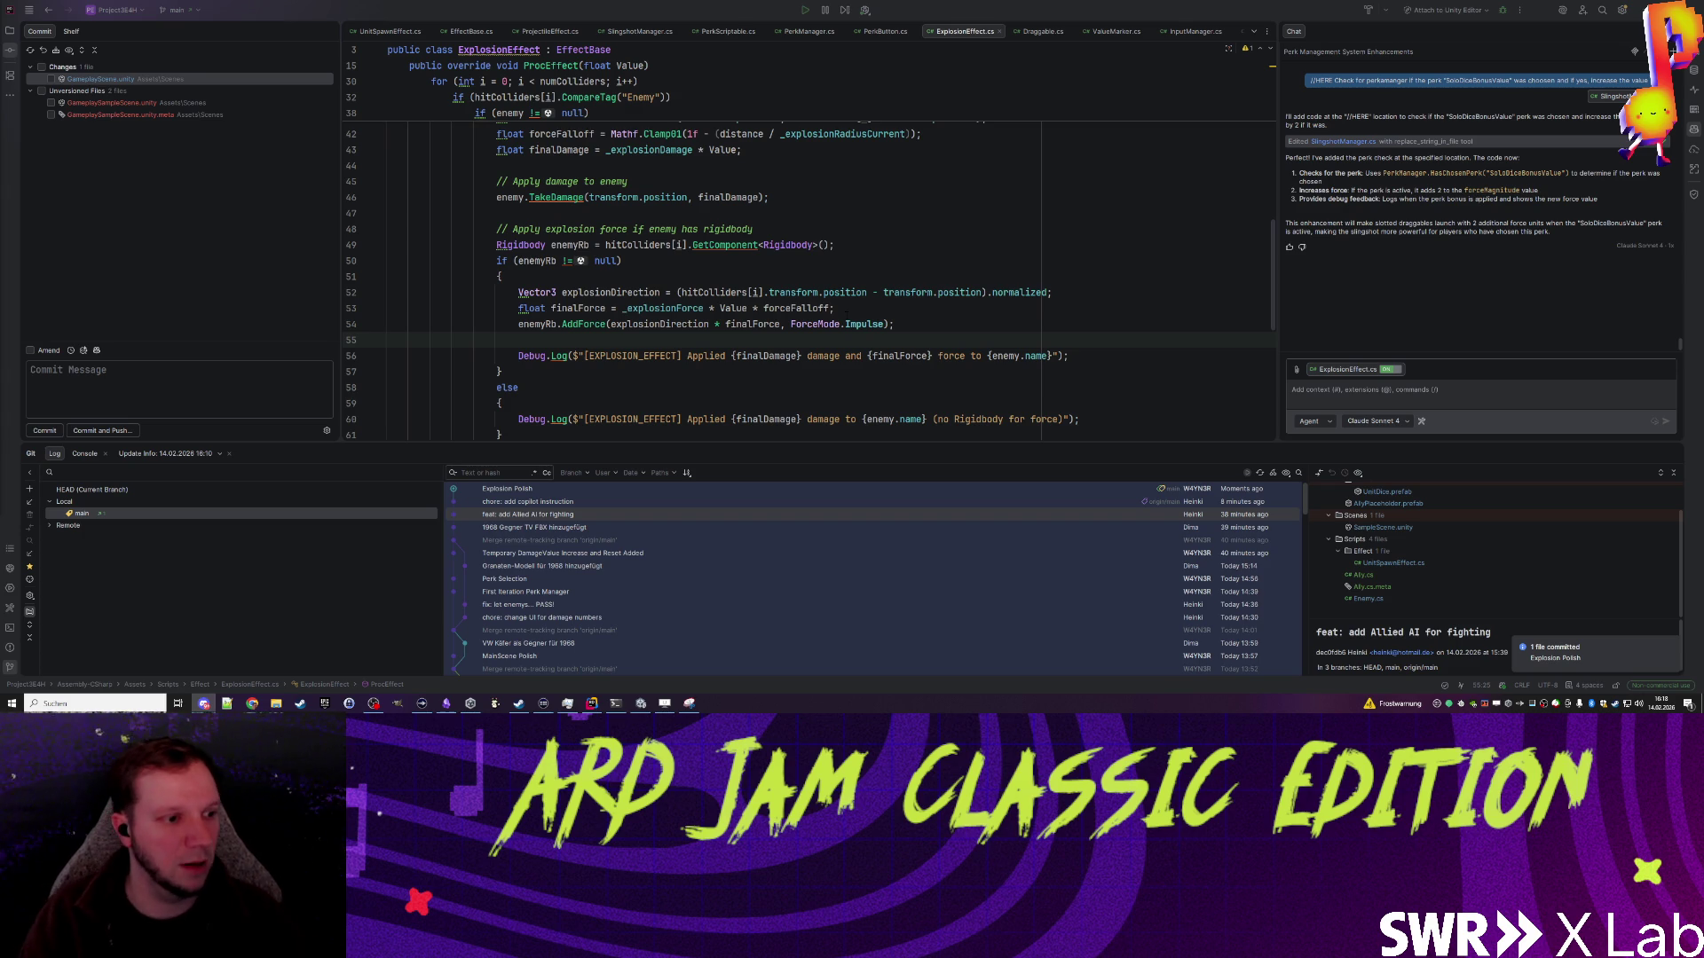
Step: Include the unversioned GameplaySampleScene files and commit them as 'Added new Gameplay Scene for testing'
left_click(668, 371)
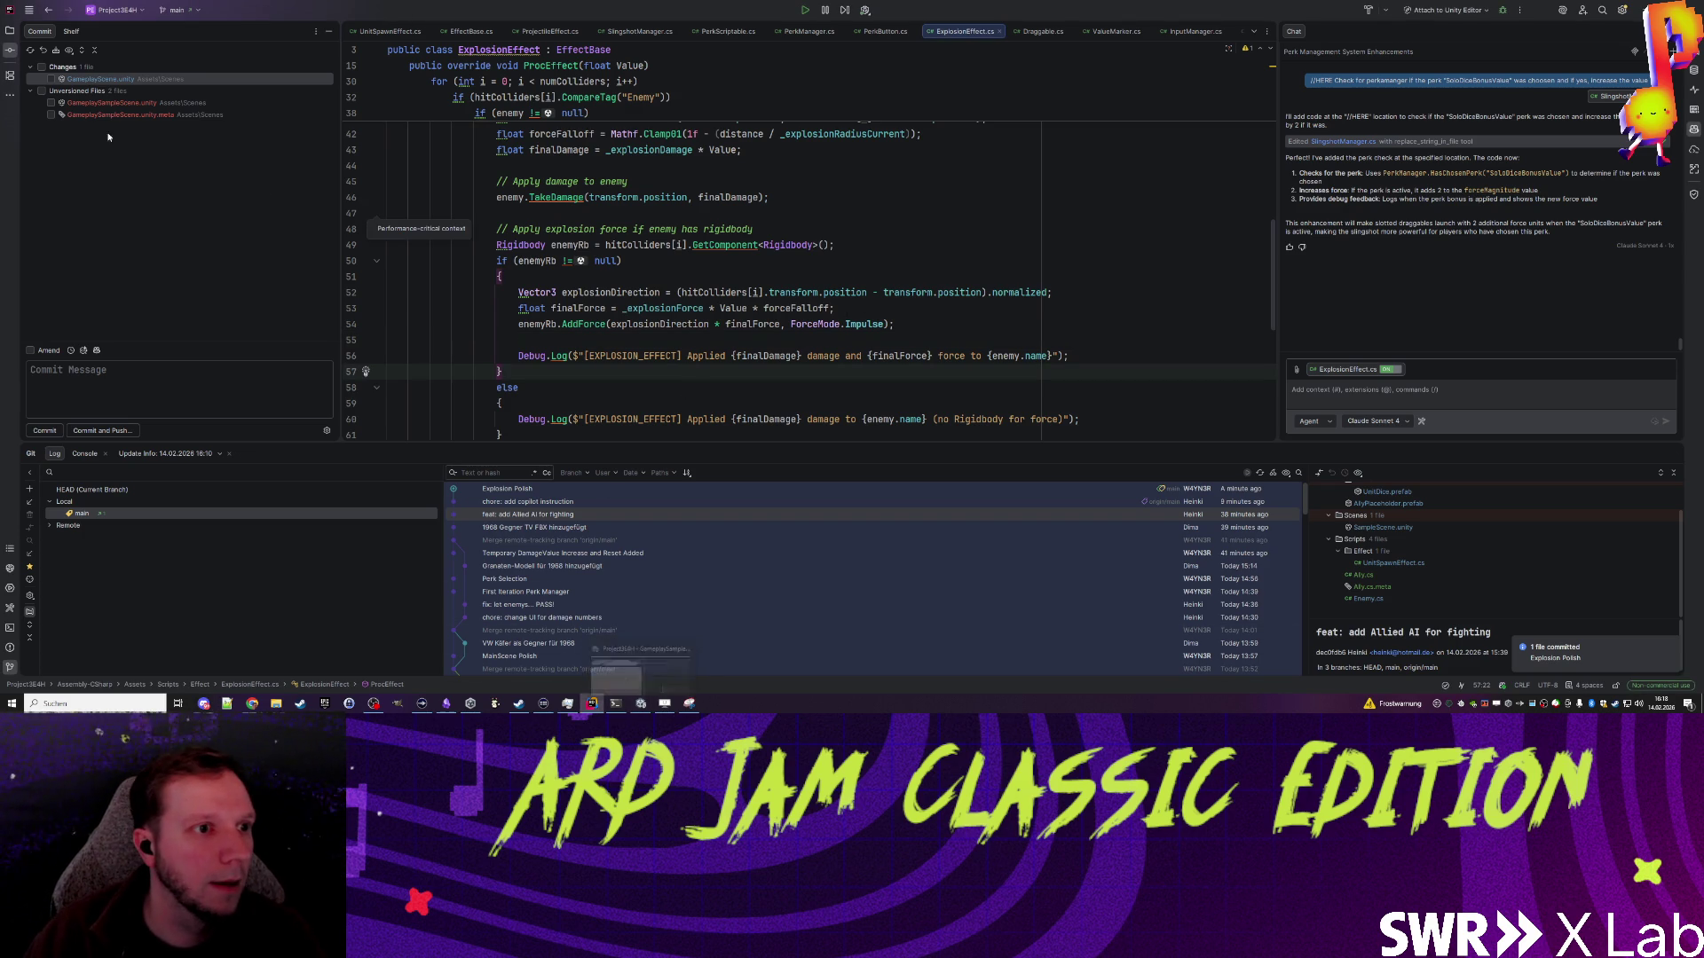
left_click(40, 92)
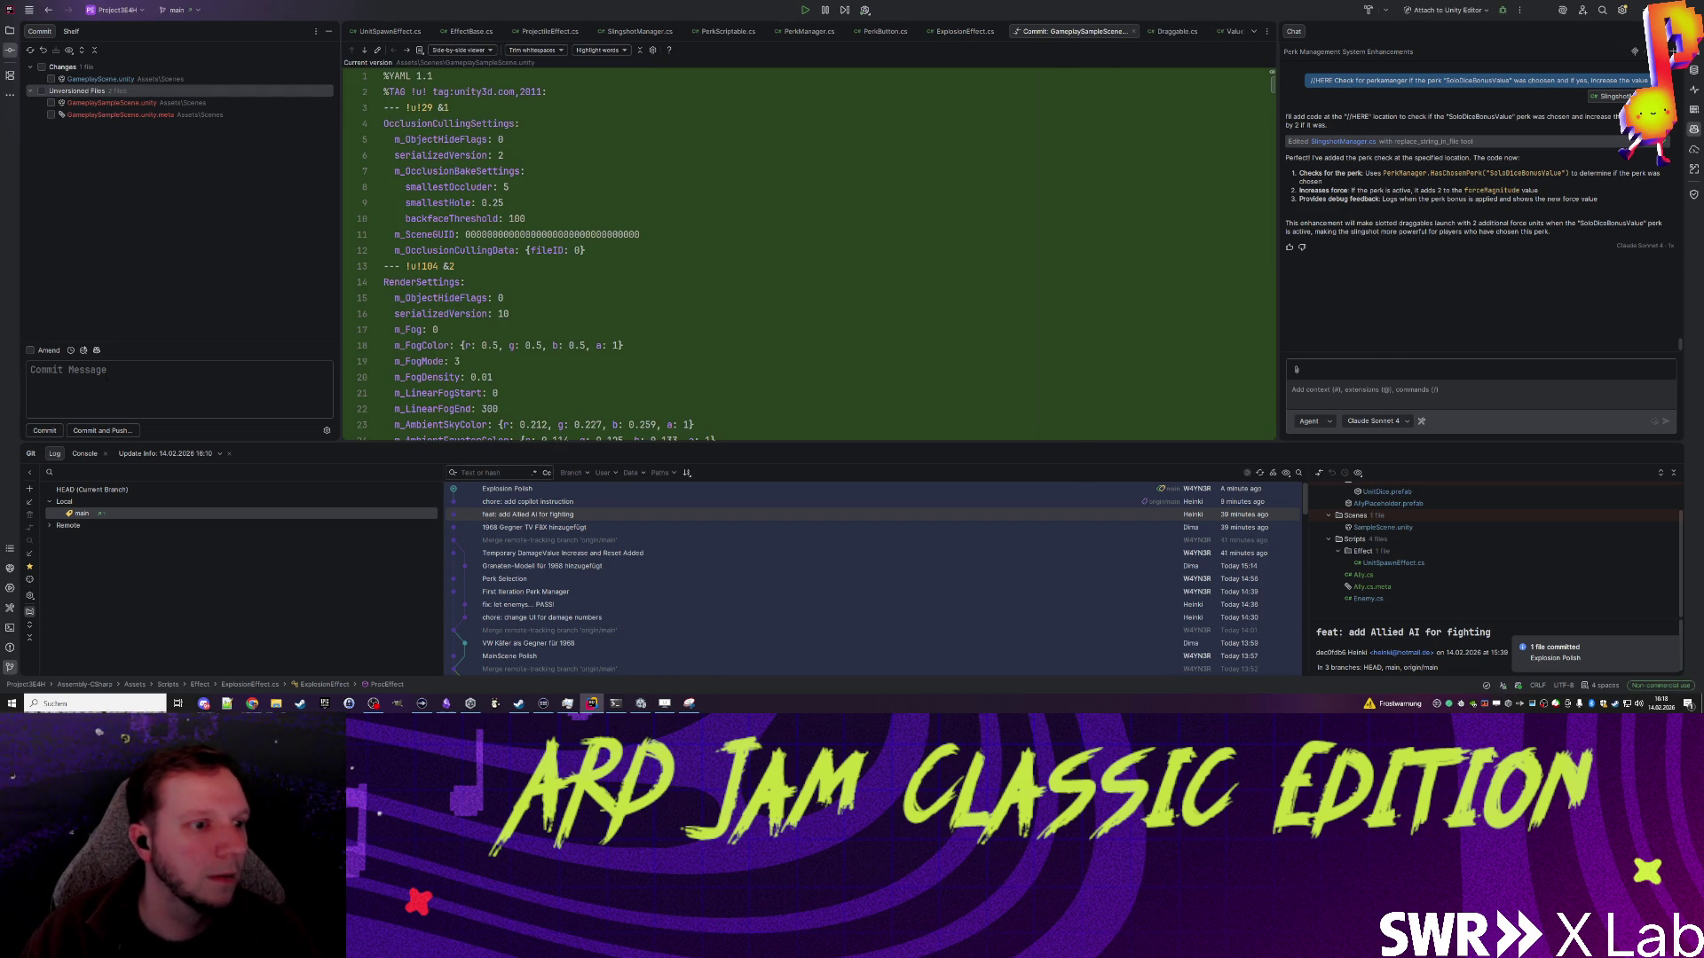
left_click(41, 90)
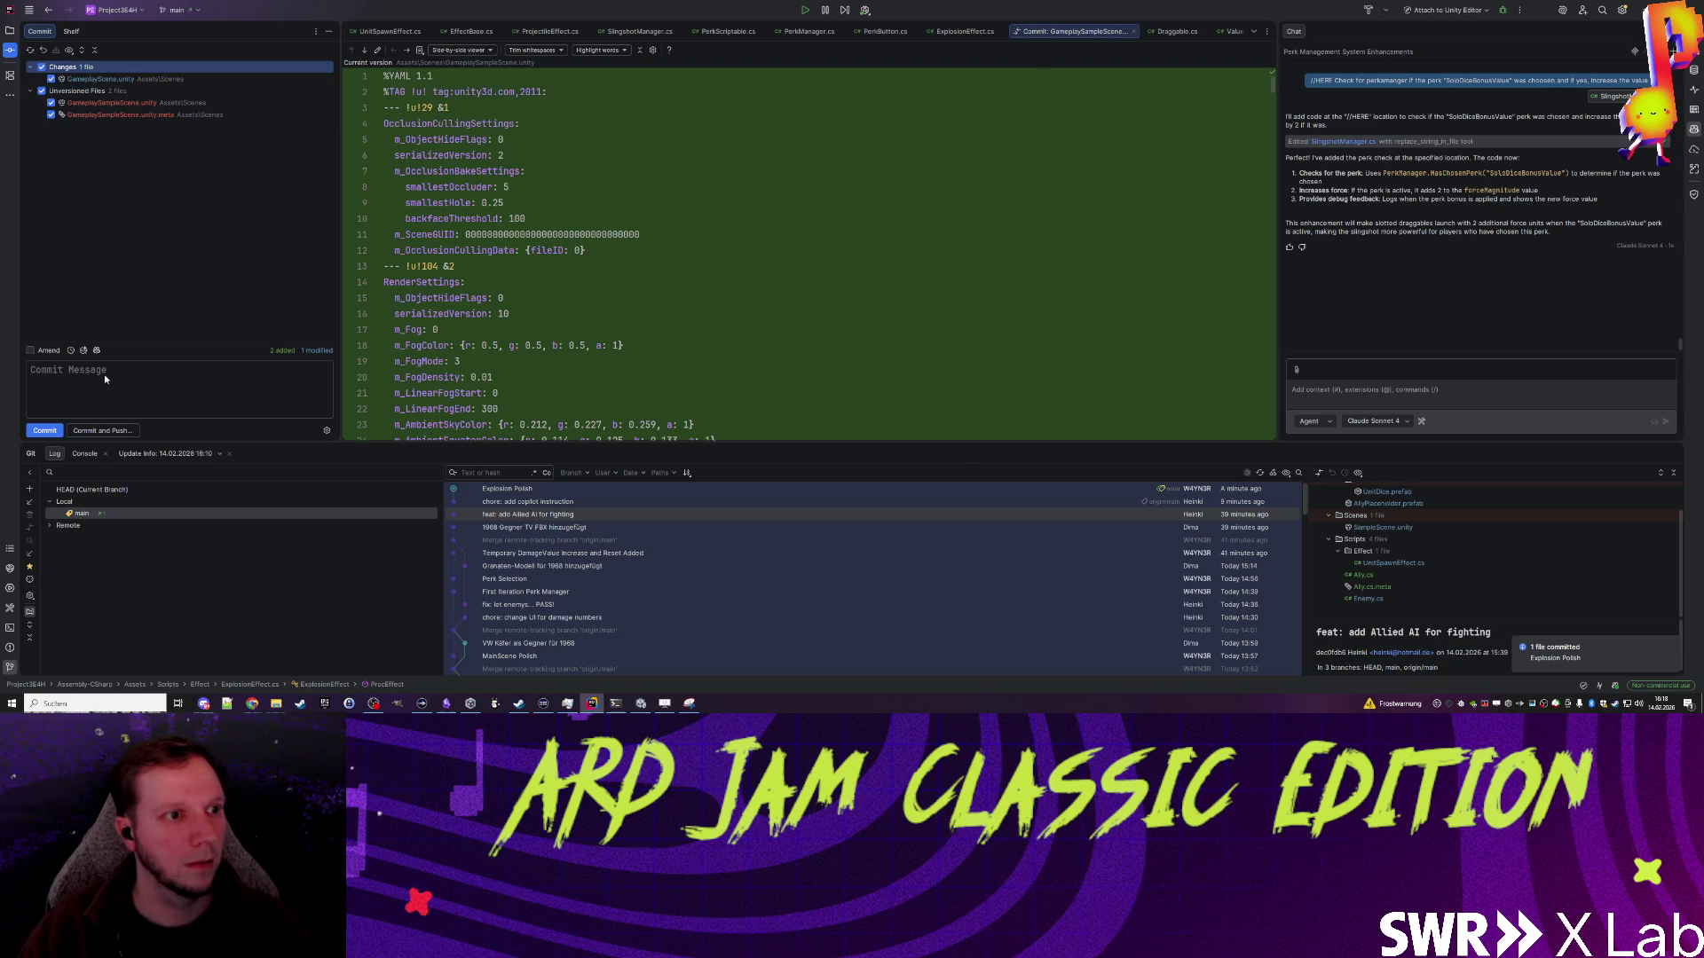
left_click(42, 66)
left_click(89, 382)
type("Added new")
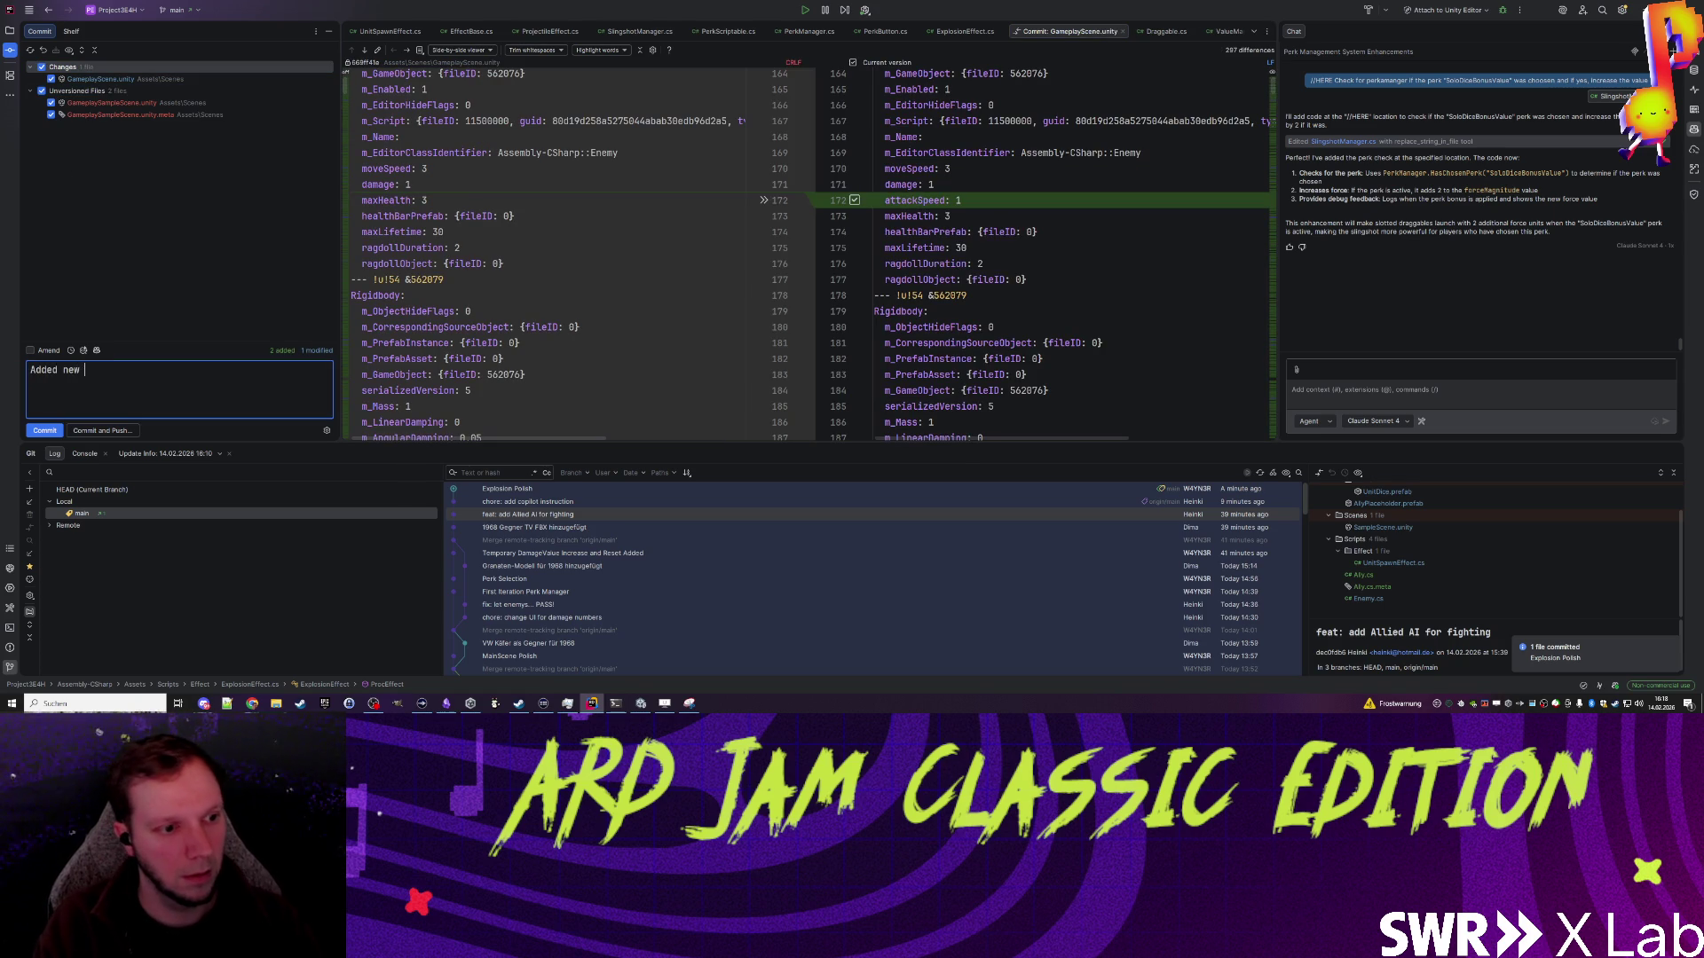
type(" Gameplay Scene for testing")
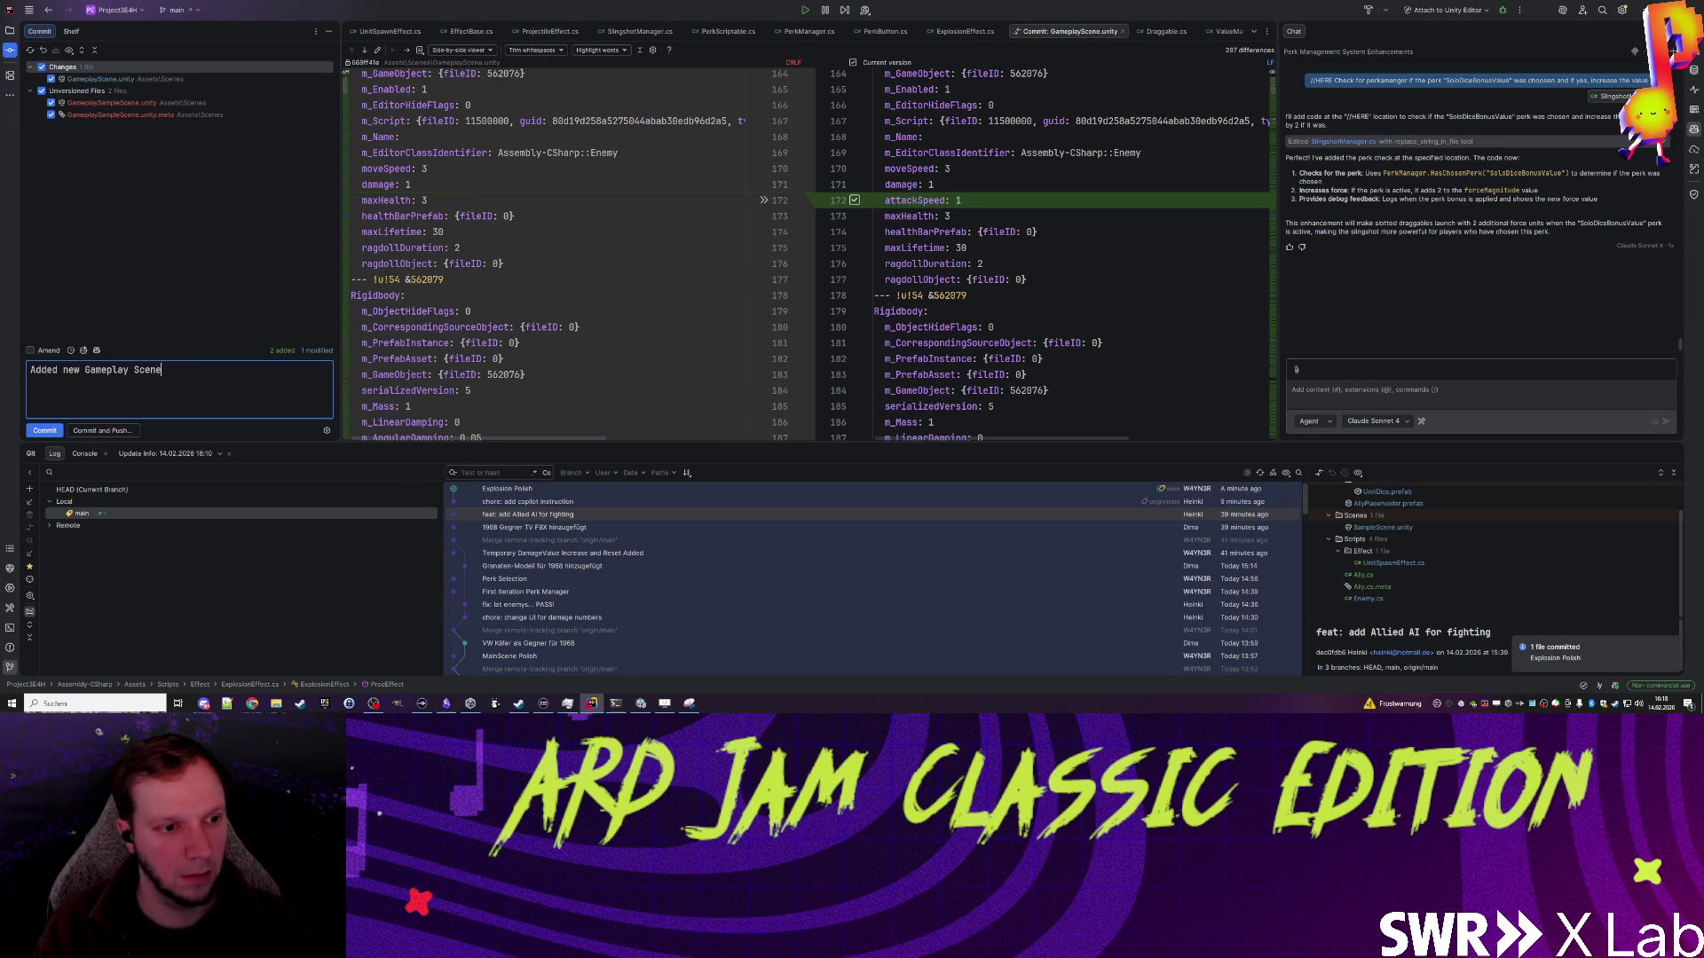
left_click(99, 429)
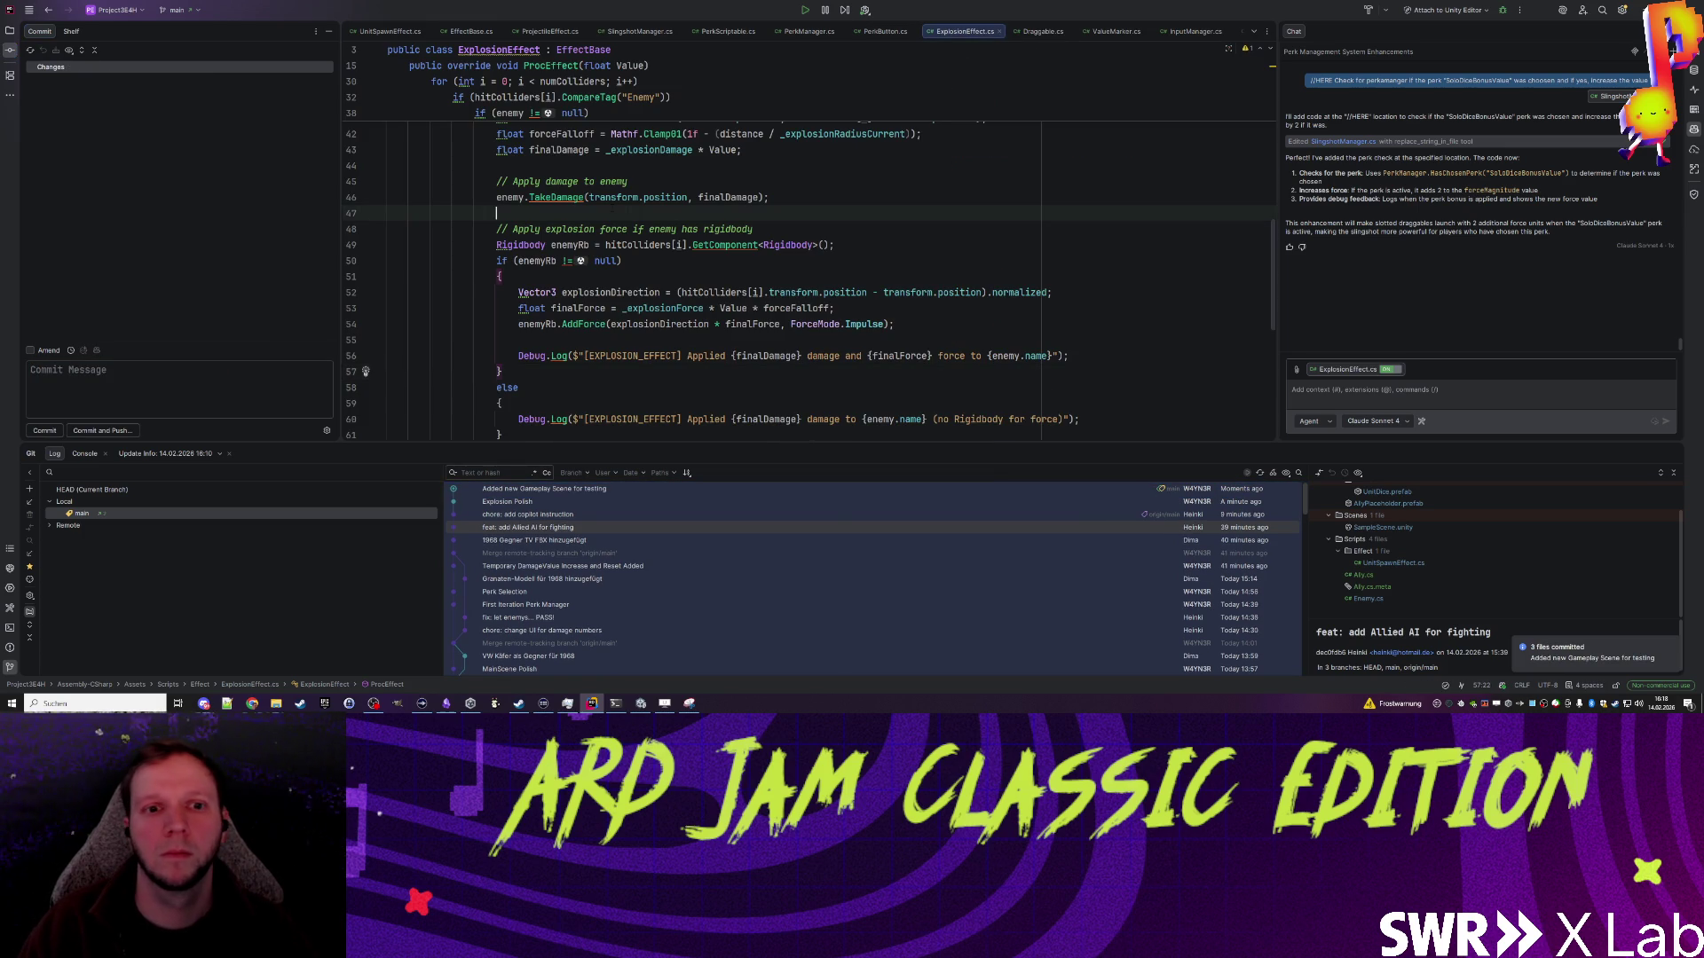
left_click(569, 277)
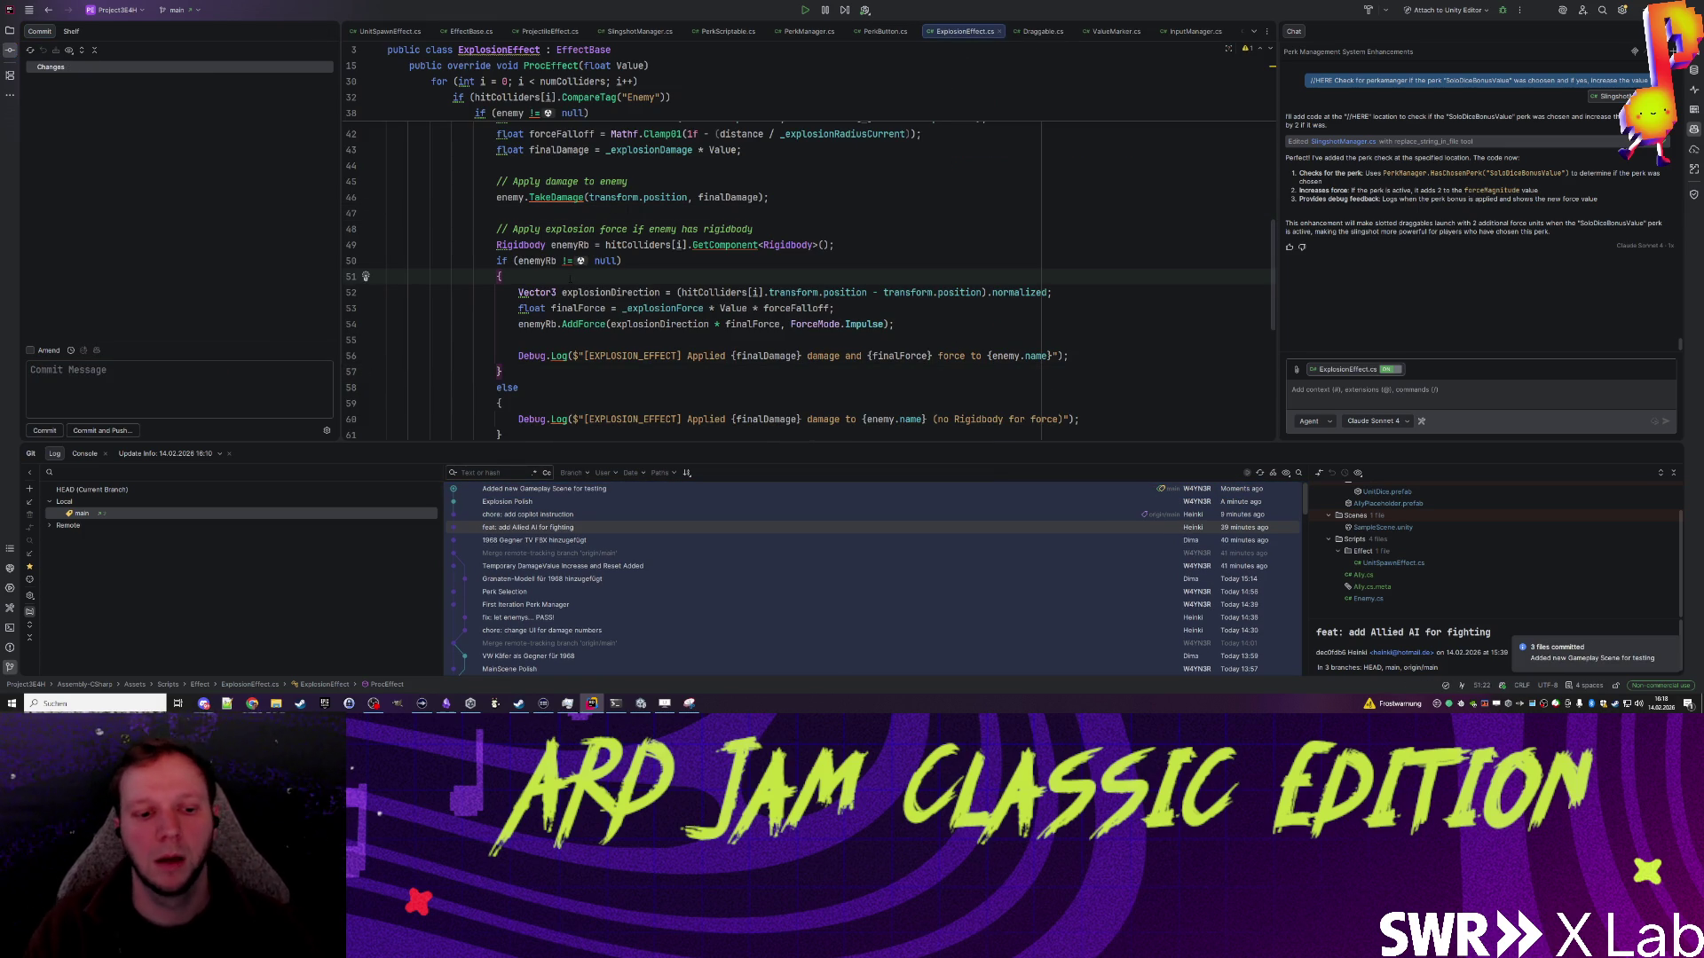
Step: Preview the last export, MainSceneIntegrated_Smol.gif, from its ARD folder, then close everything and return to Unity
left_click(665, 703)
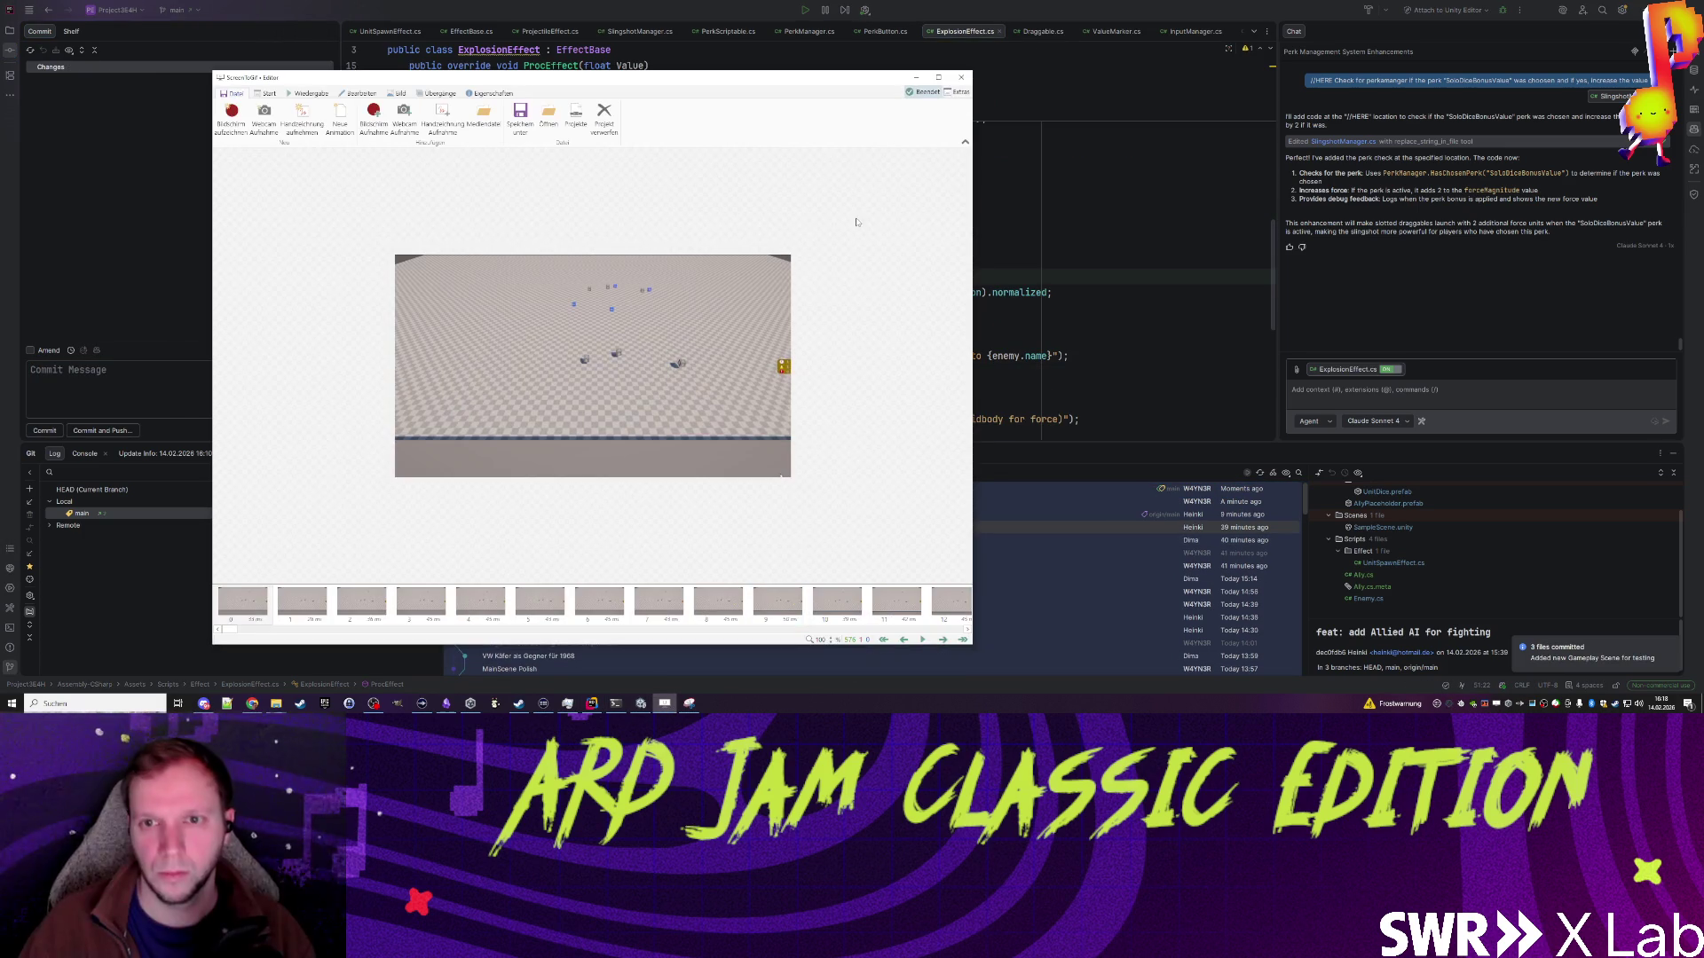
left_click(919, 92)
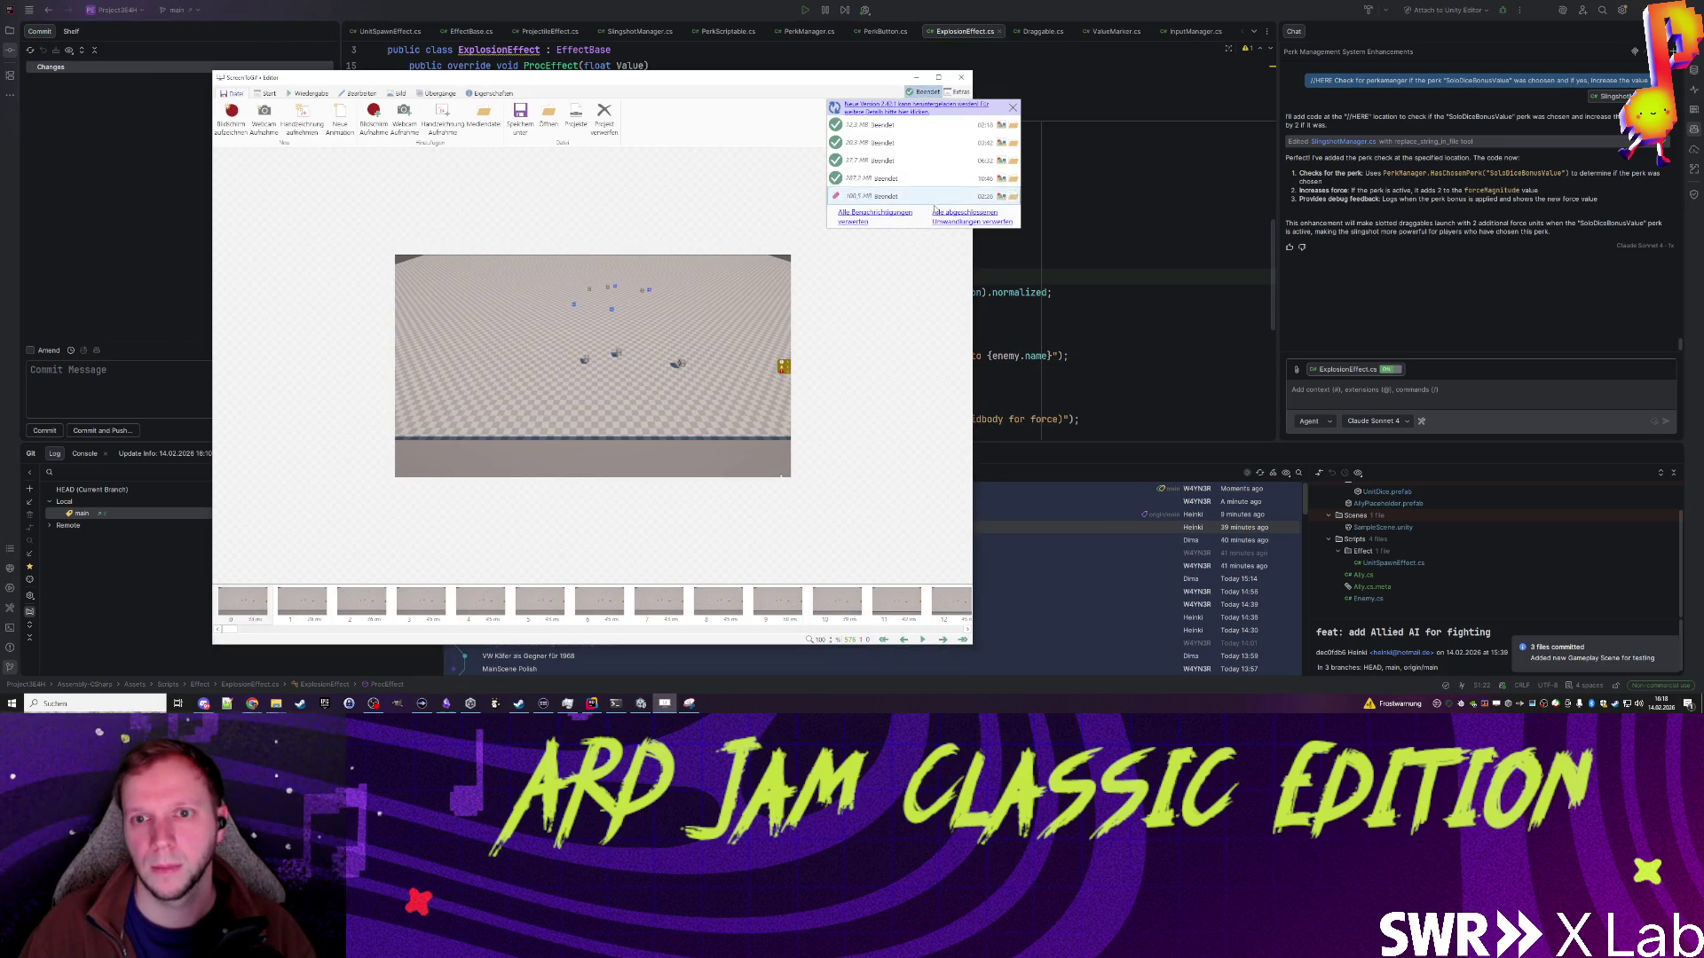
left_click(1014, 197)
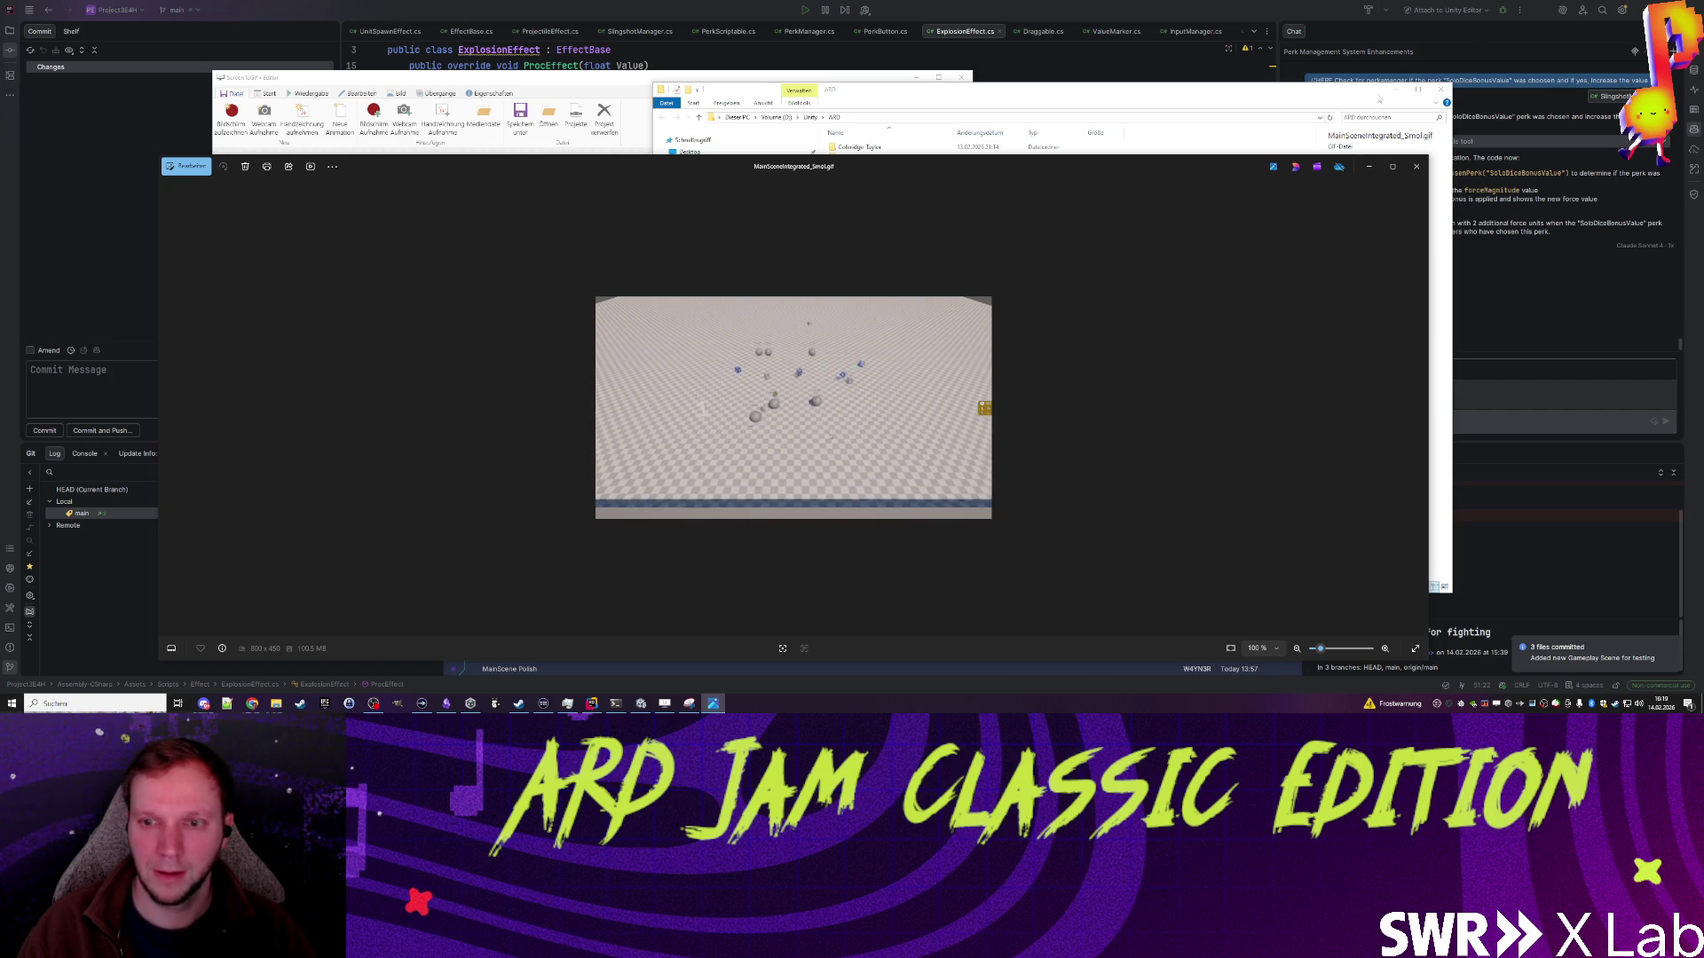
left_click(1417, 167)
key("alt+Tab")
key("alt+Tab")
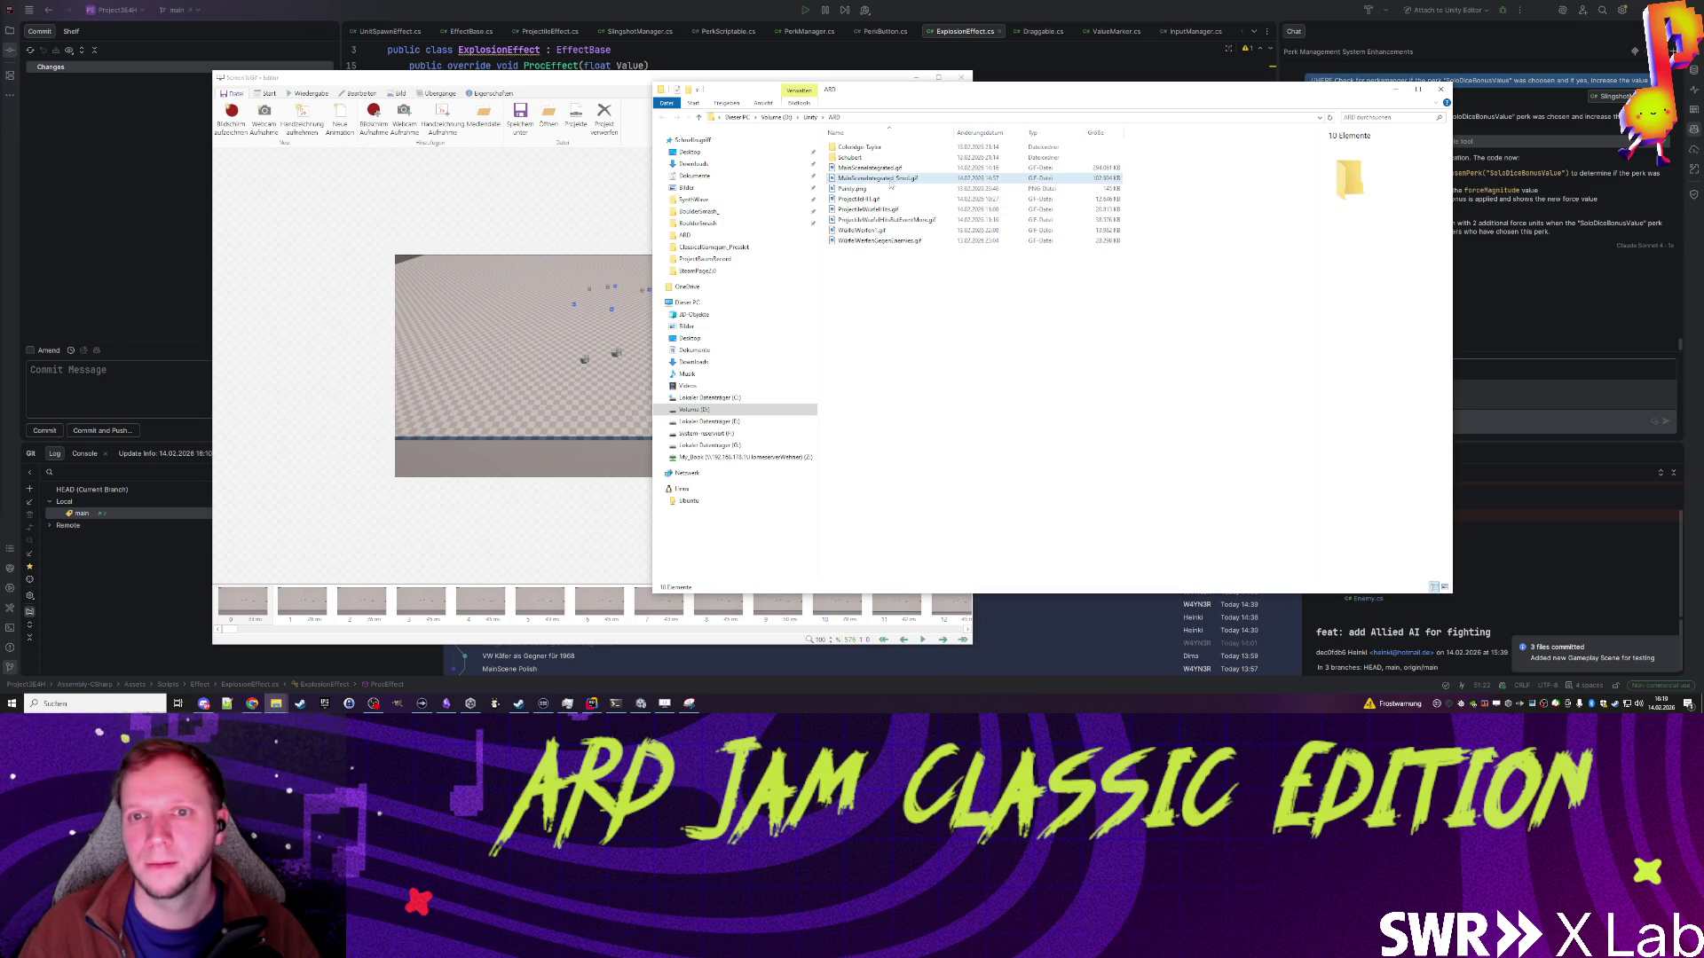
key("alt+Tab")
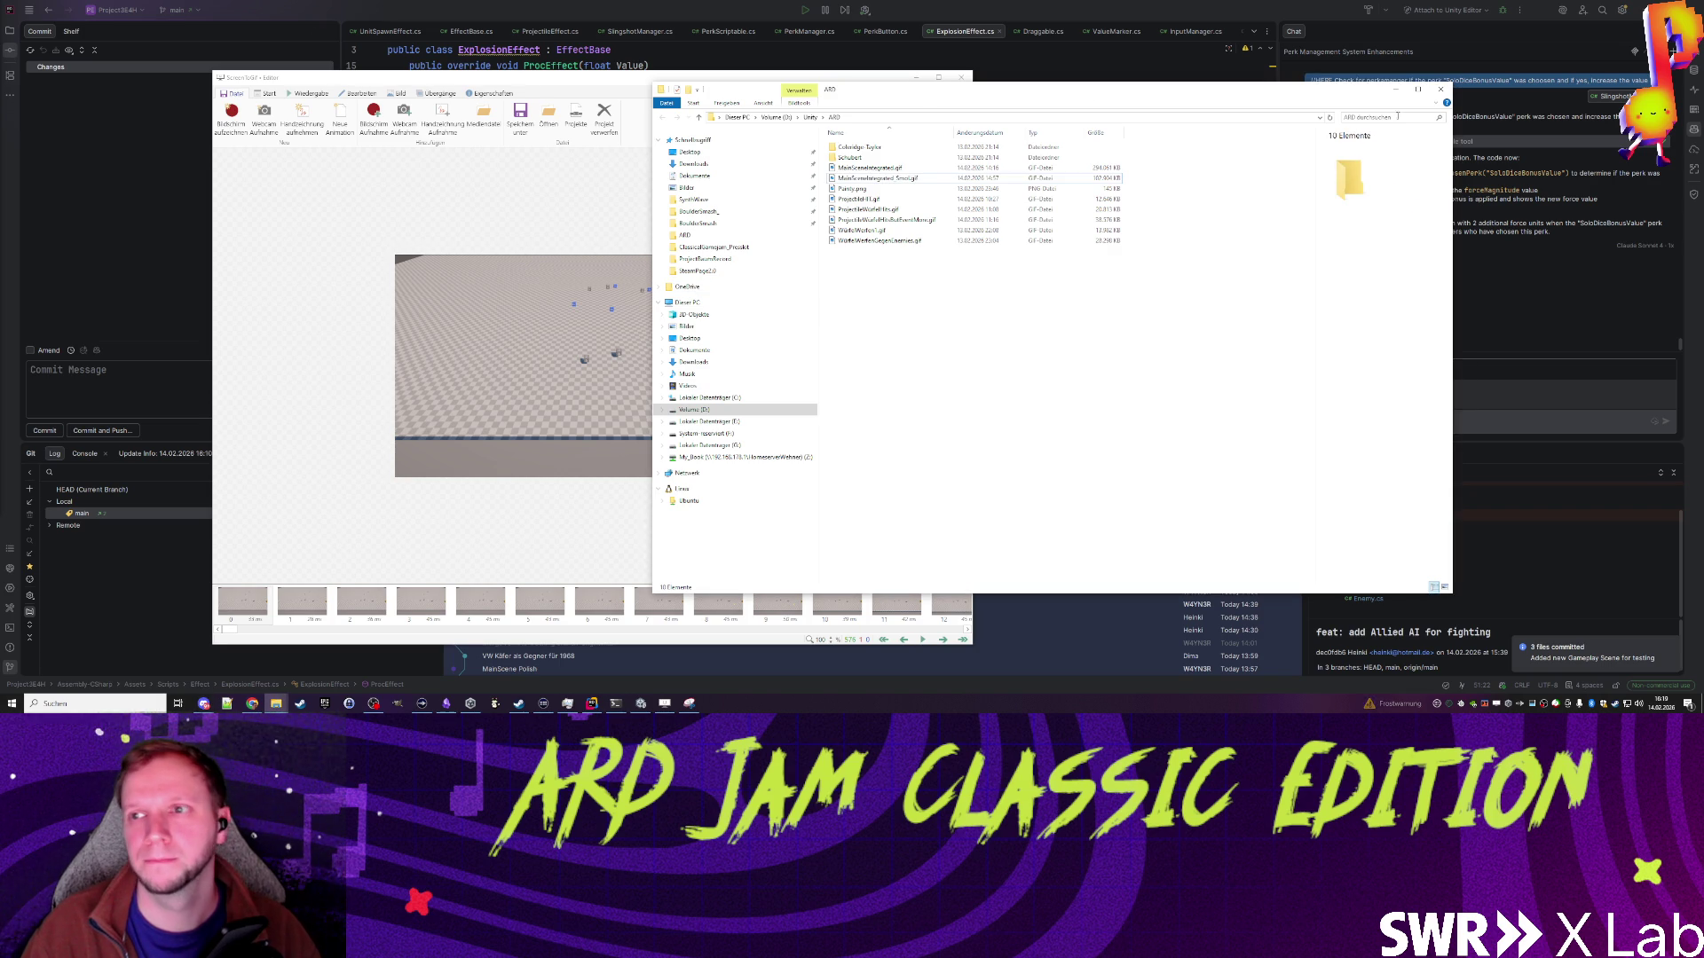
left_click(1395, 89)
left_click(938, 77)
left_click(496, 213)
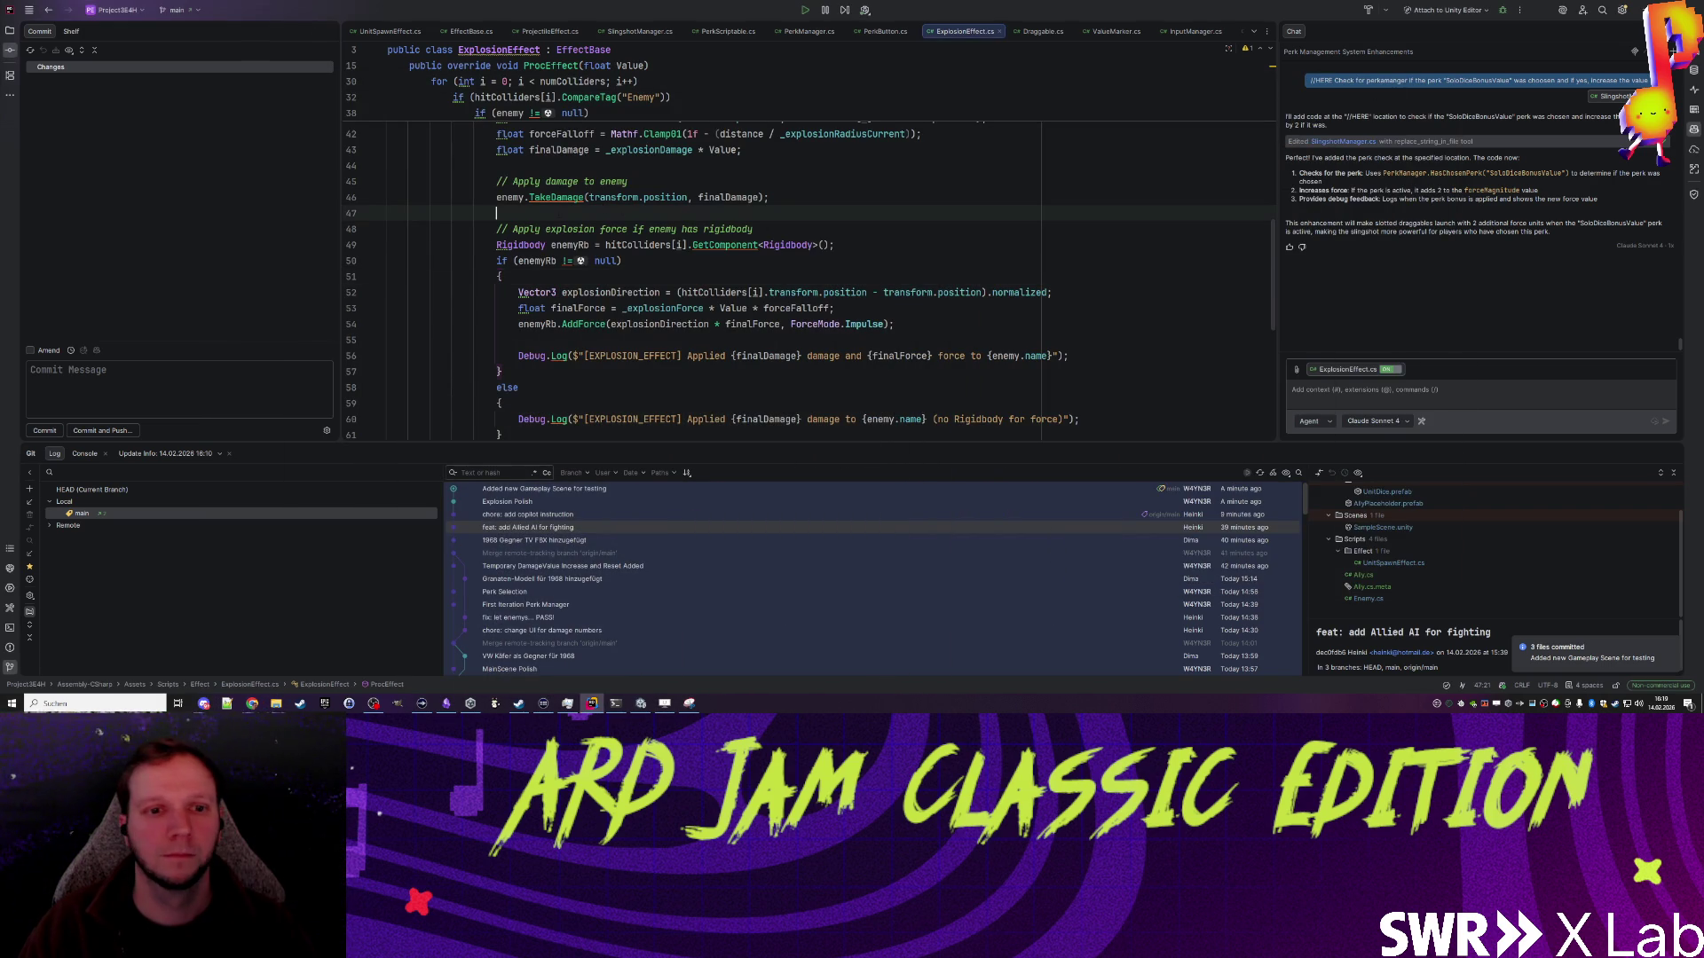
left_click(641, 704)
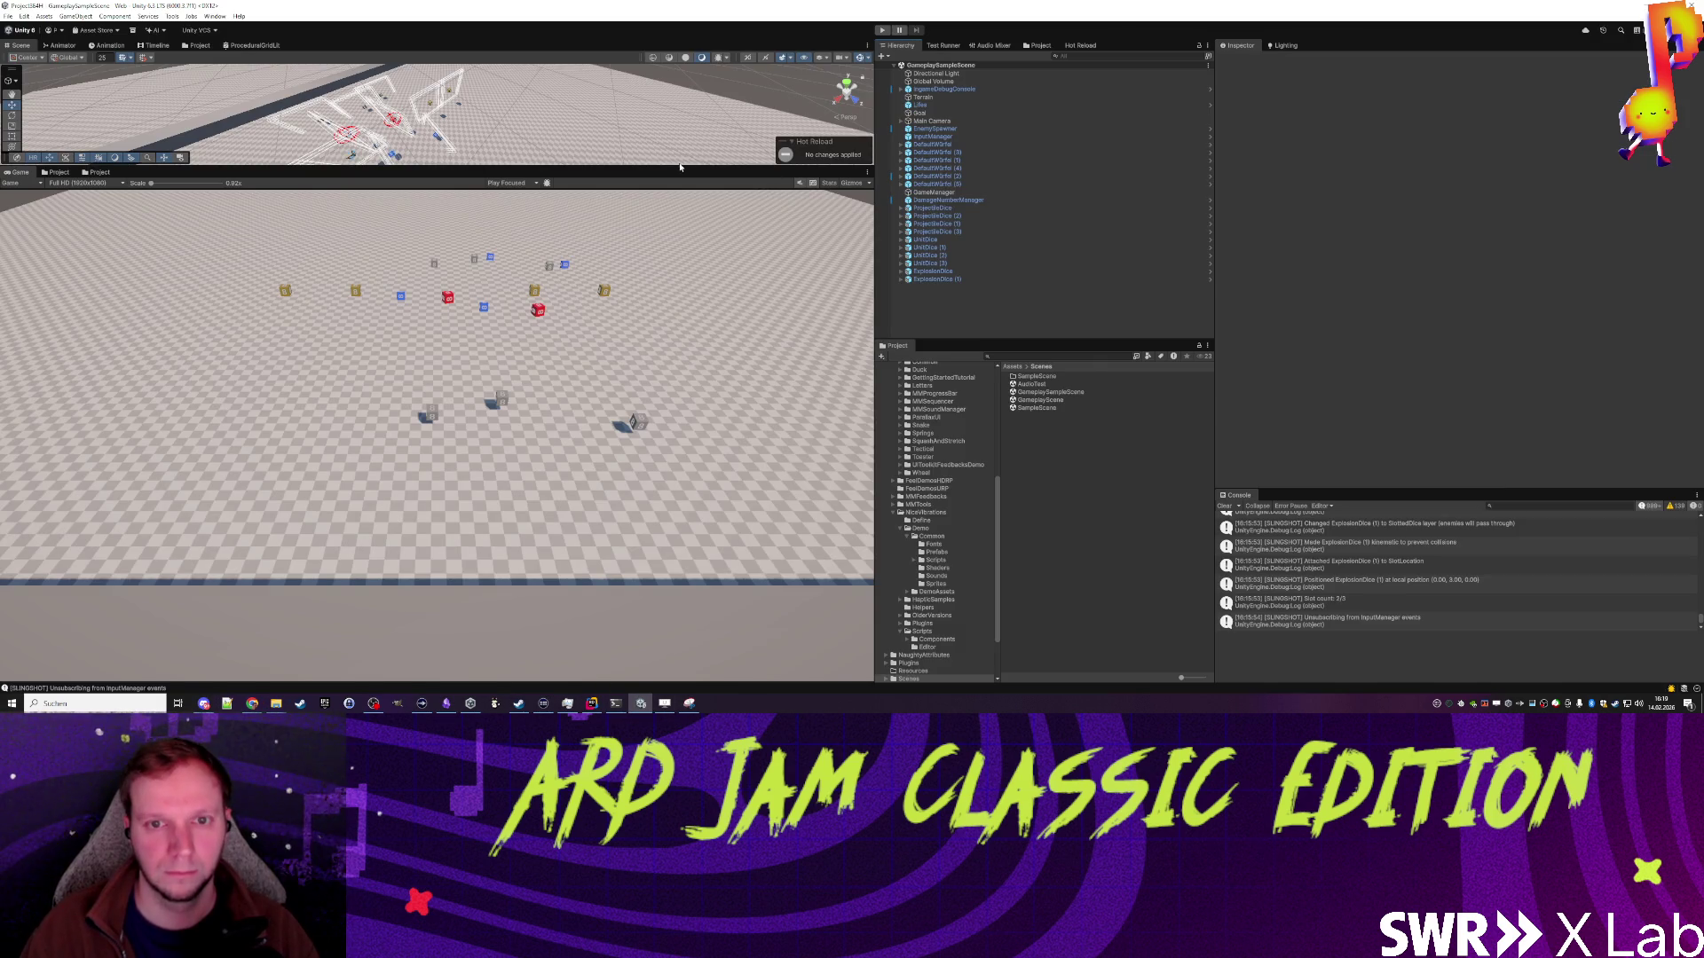
Step: Enlarge the Scene view, fit the ScreenToGif recorder over the Game view, enter Play mode and start recording
left_click_drag(680, 168, 695, 353)
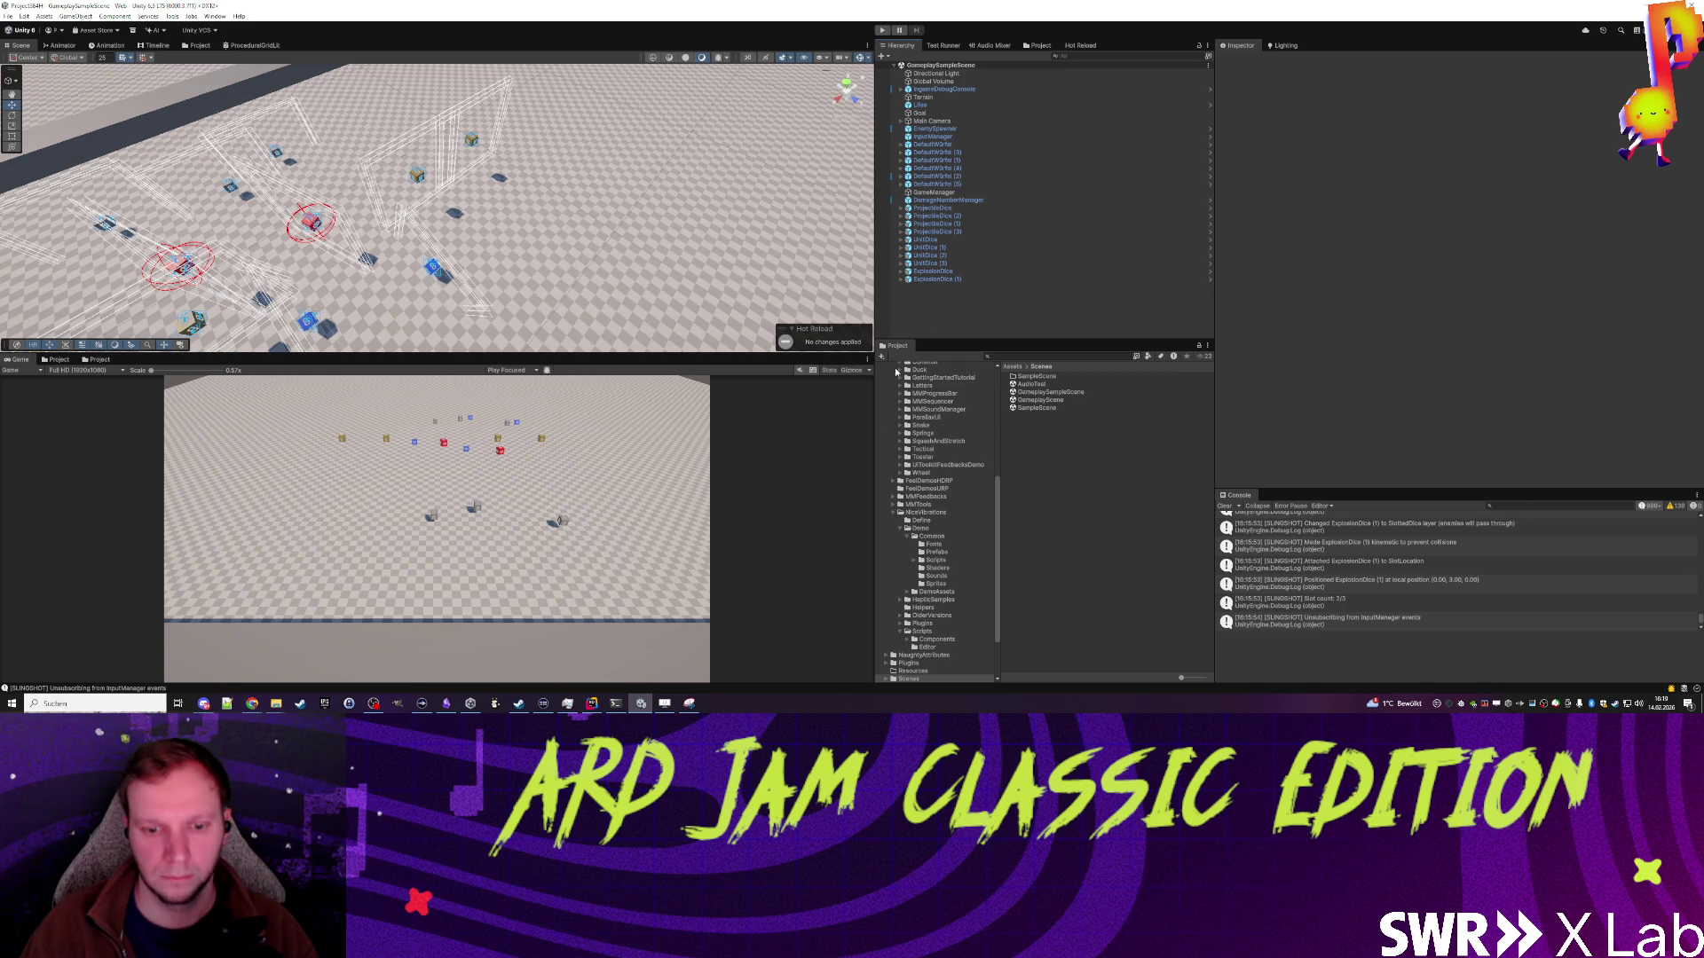
left_click(689, 703)
left_click(264, 118)
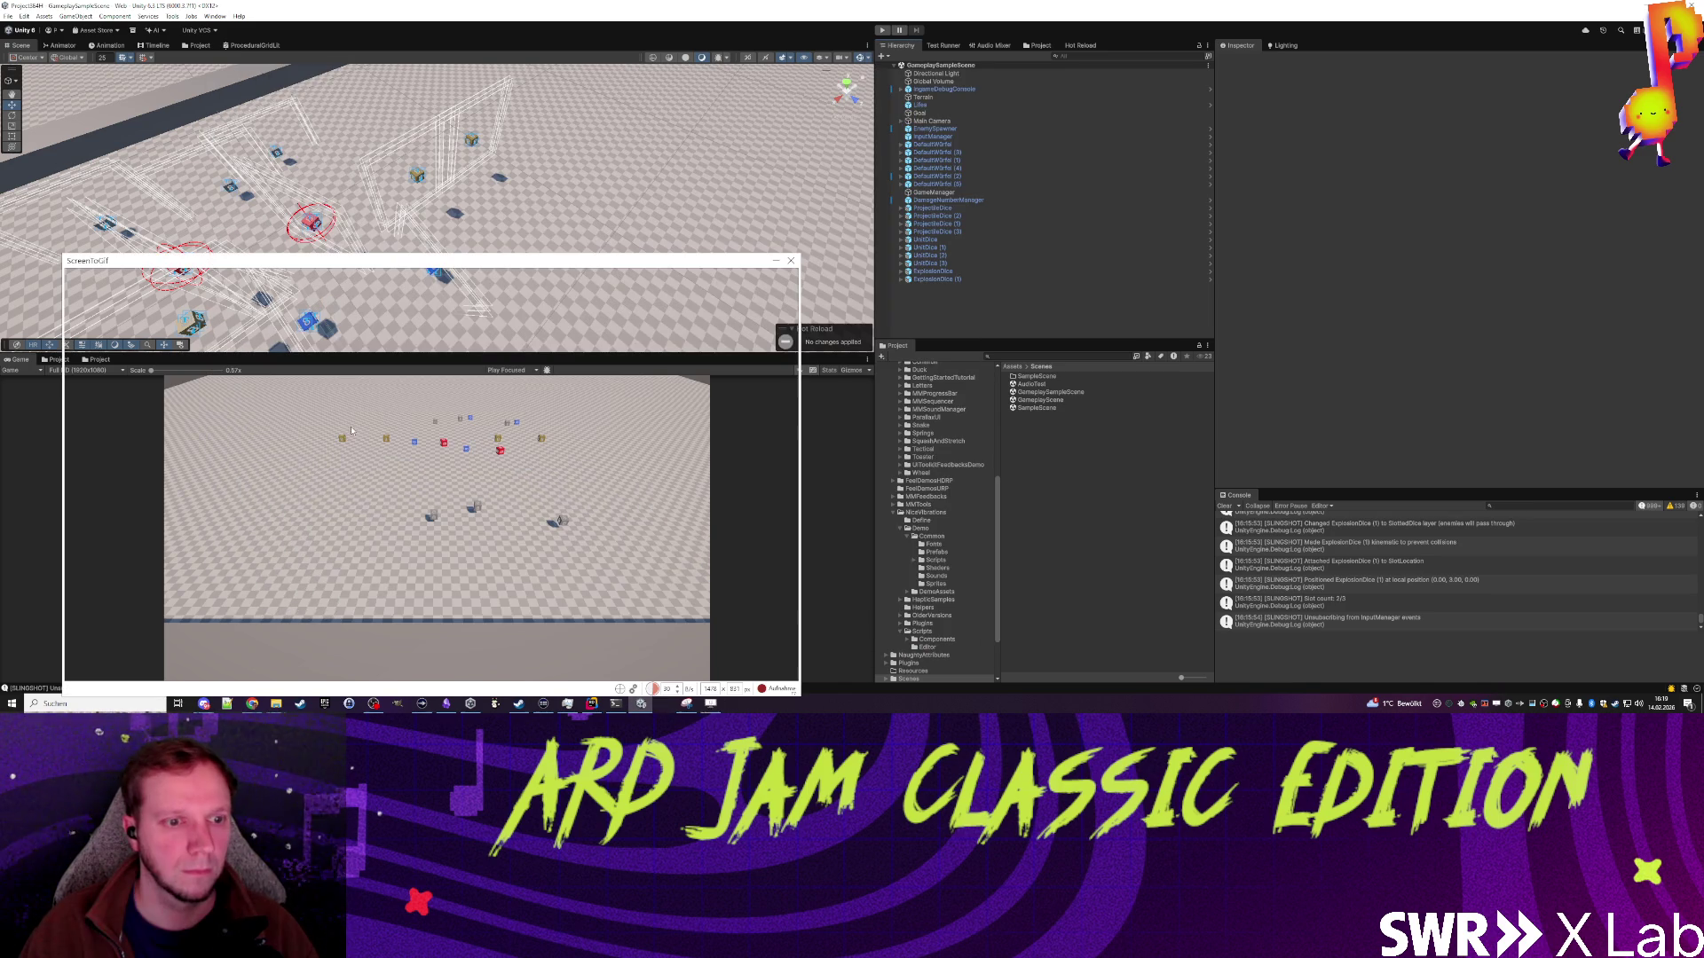
mouse_move(64, 255)
left_mouse_down()
mouse_move(168, 336)
mouse_move(166, 363)
left_mouse_up()
left_click_drag(801, 703, 710, 702)
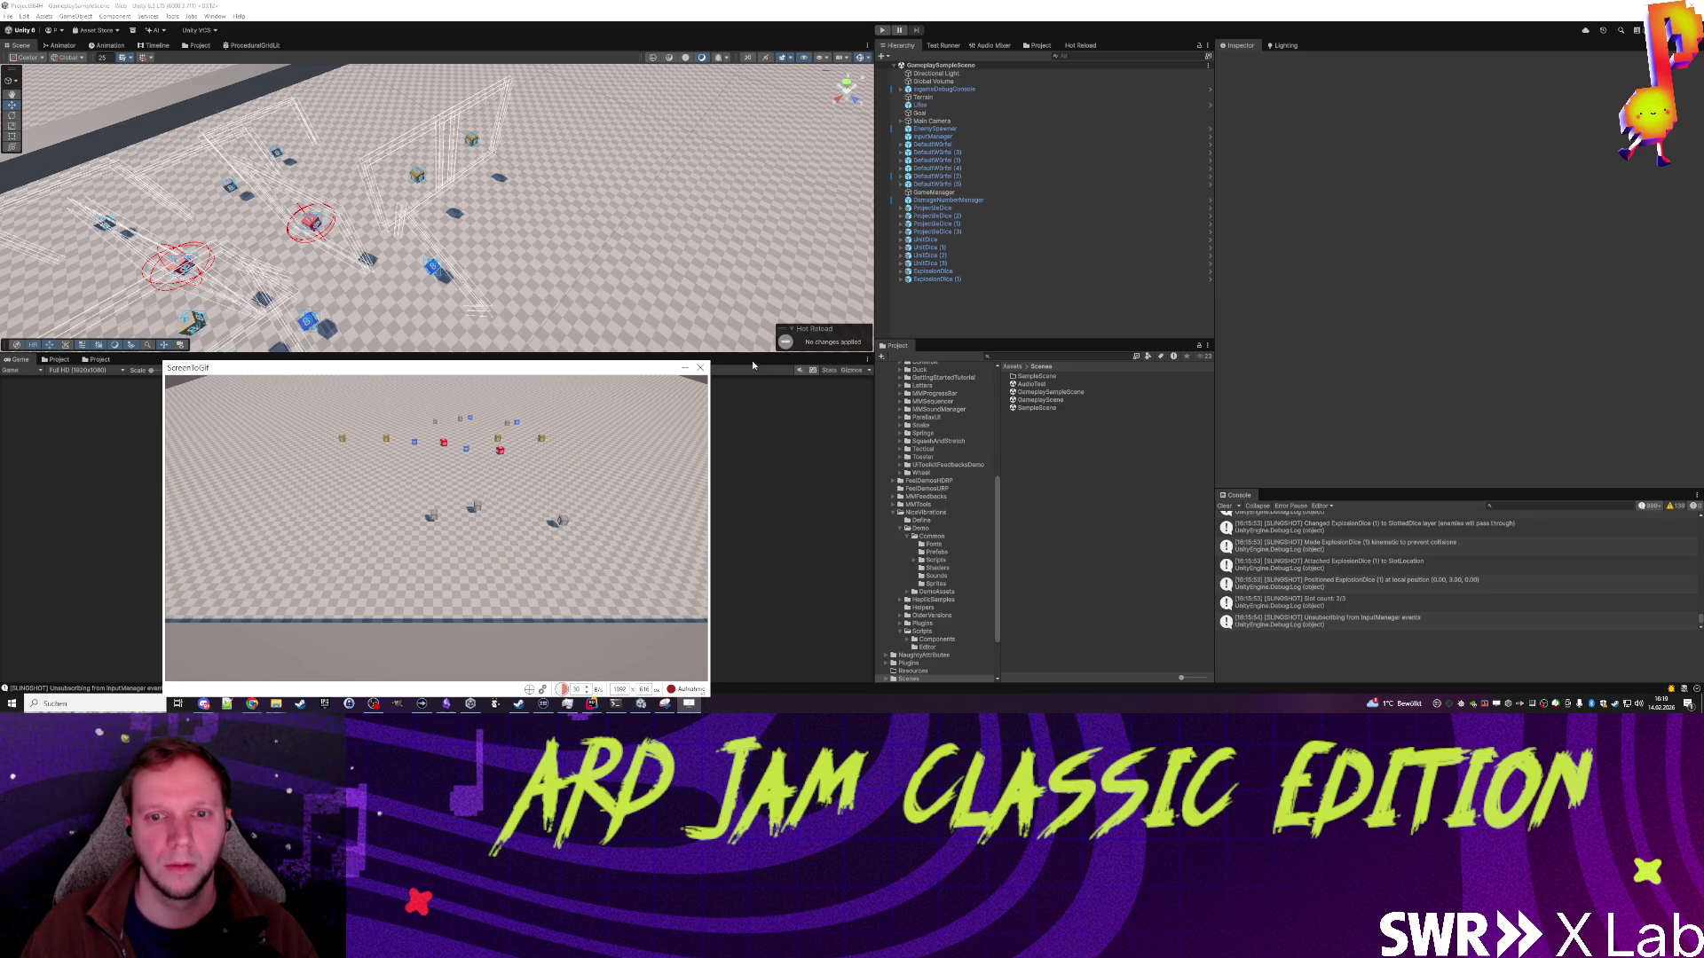
left_click(883, 29)
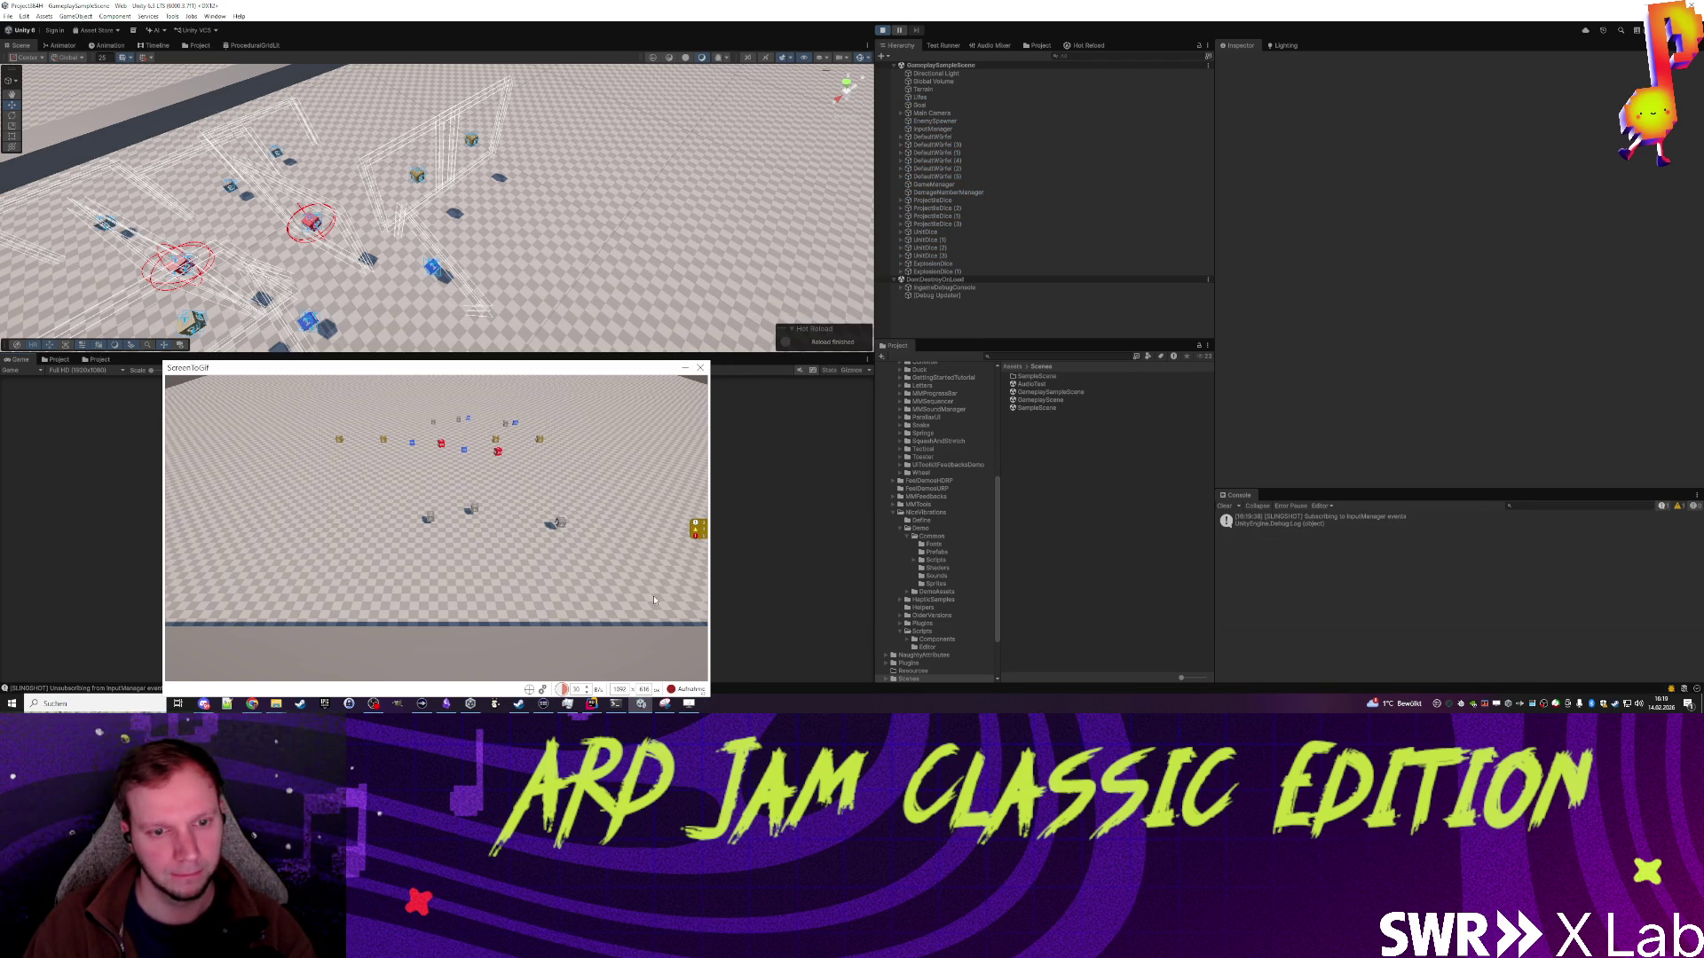
left_click(555, 522)
key("F7")
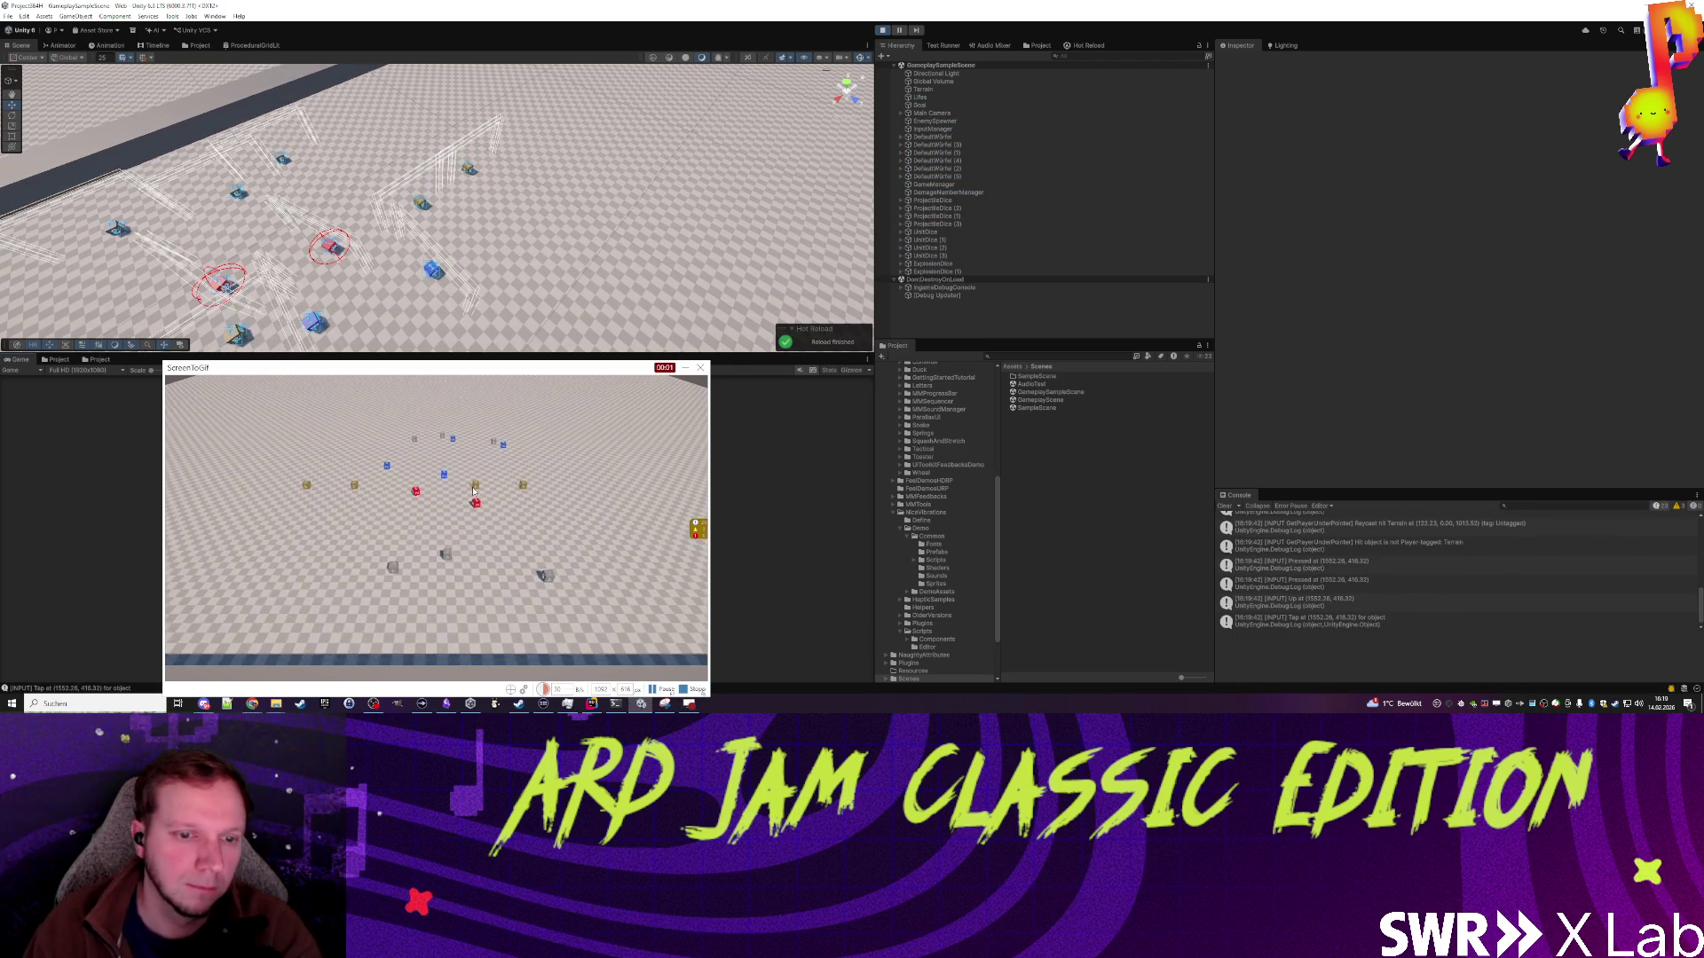
Step: Sling several rounds of projectile and explosion dice at the enemy cubes, then stop recording
left_click(475, 483)
left_click(527, 494)
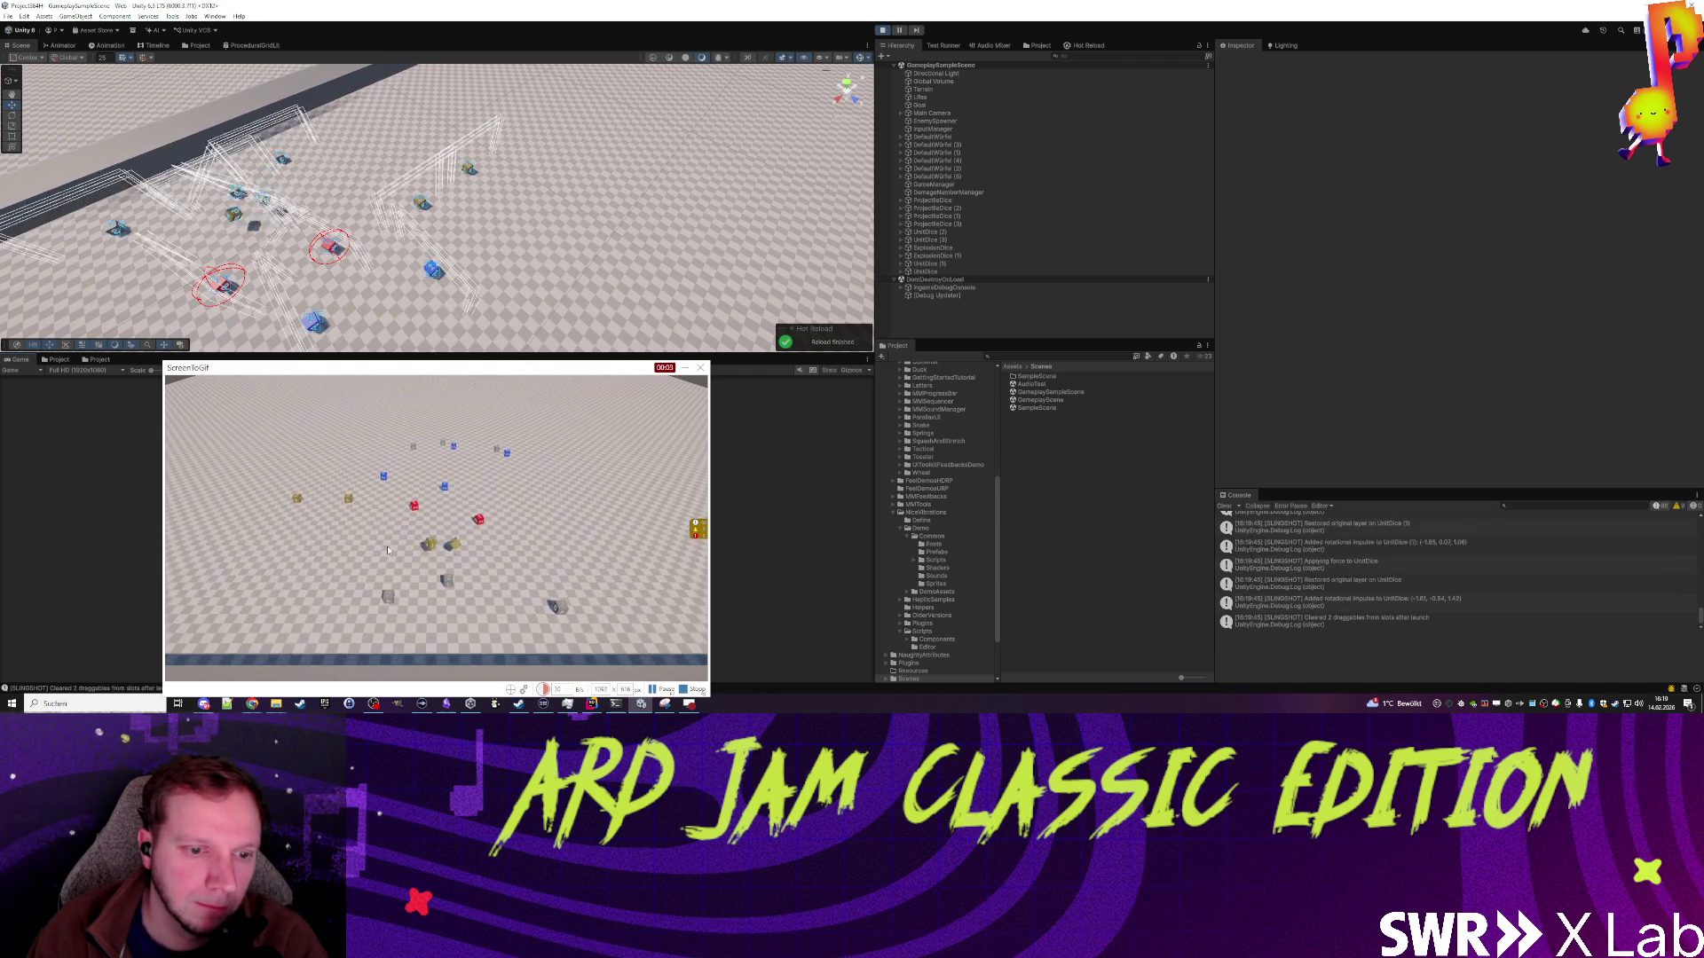
left_click(295, 508)
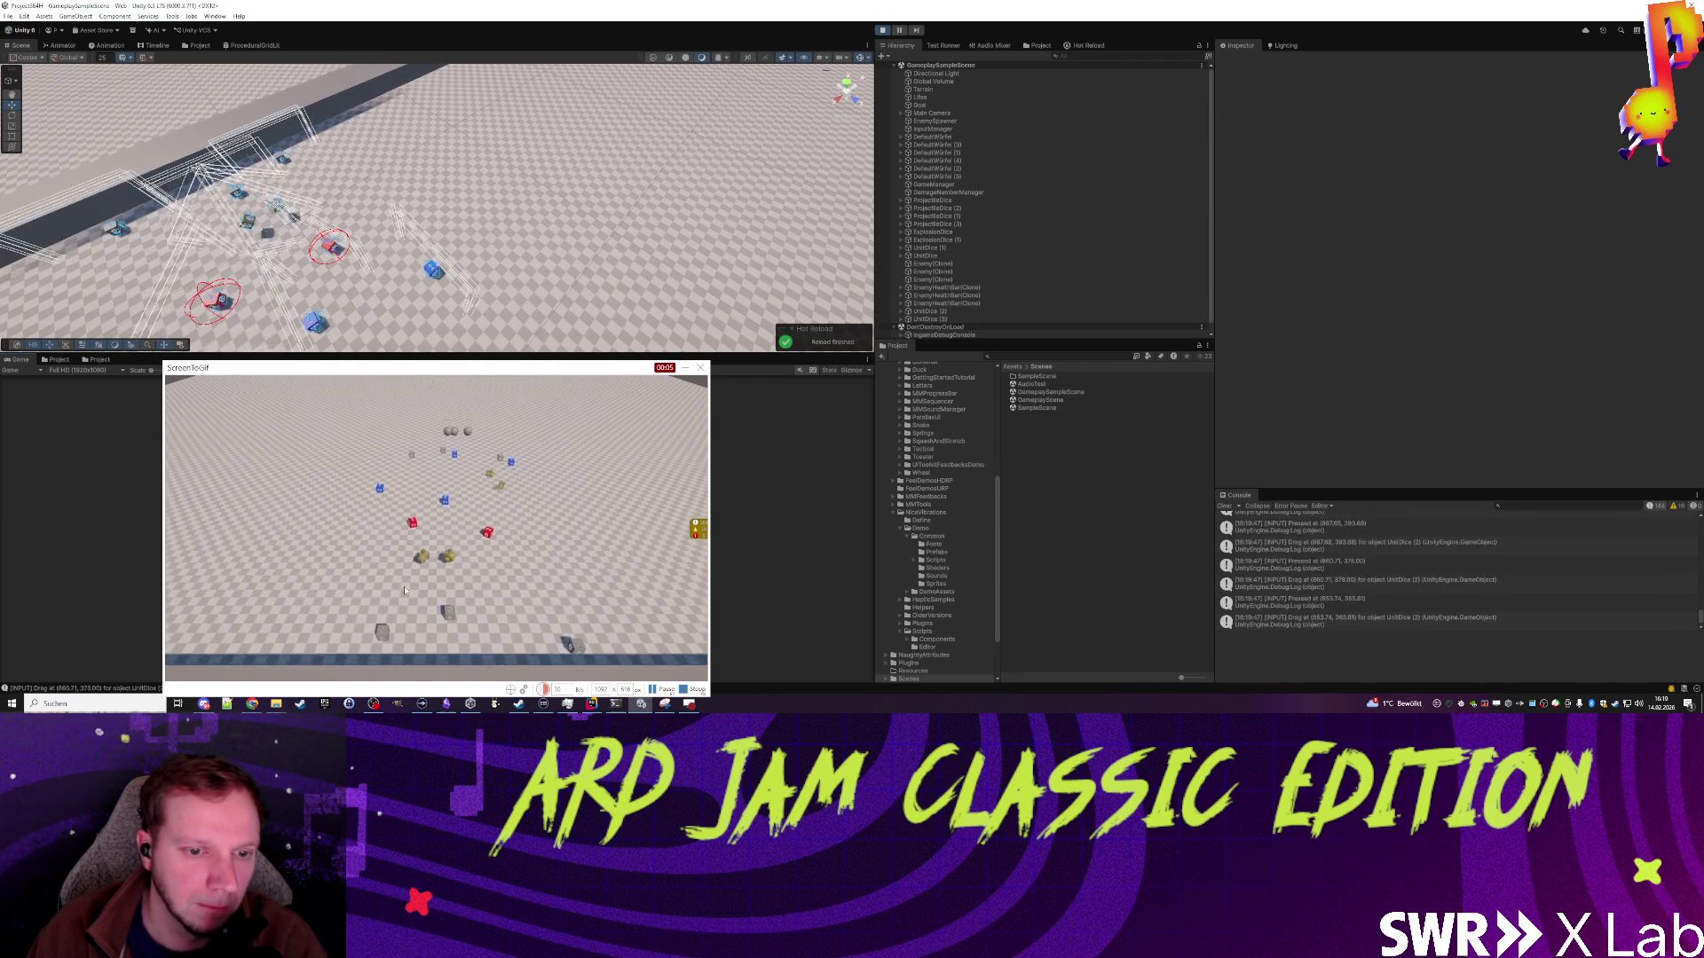
left_click(439, 604)
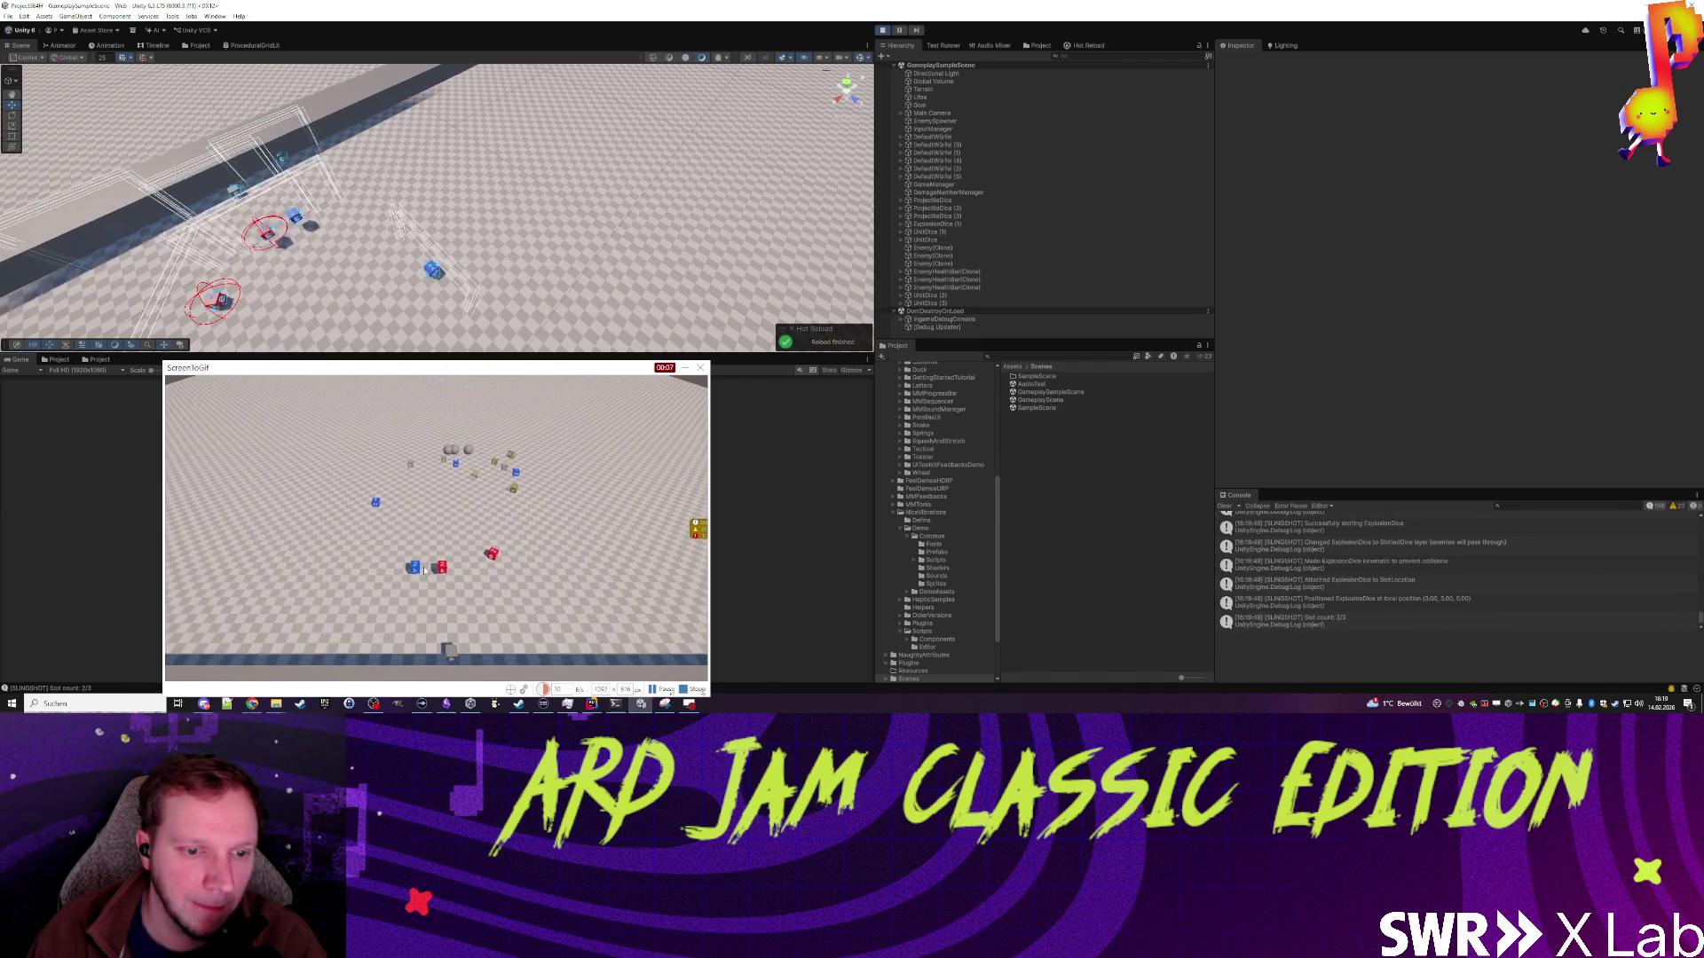
left_click(495, 566)
left_click(506, 520)
left_click(521, 517)
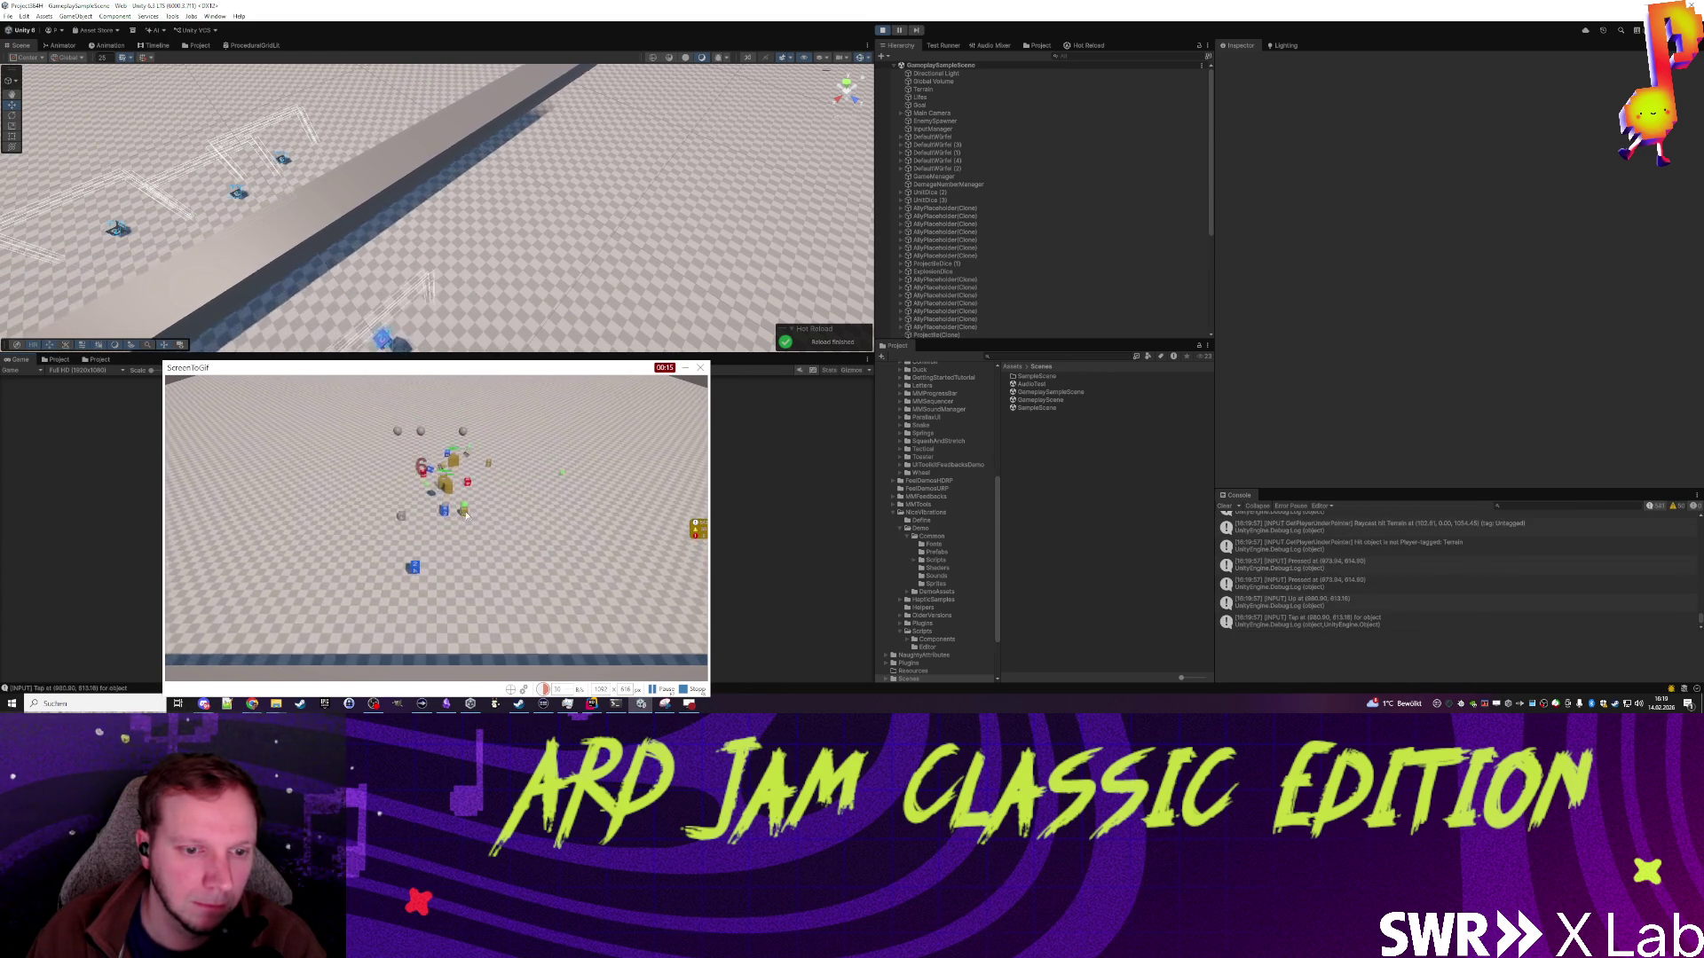
left_click(441, 568)
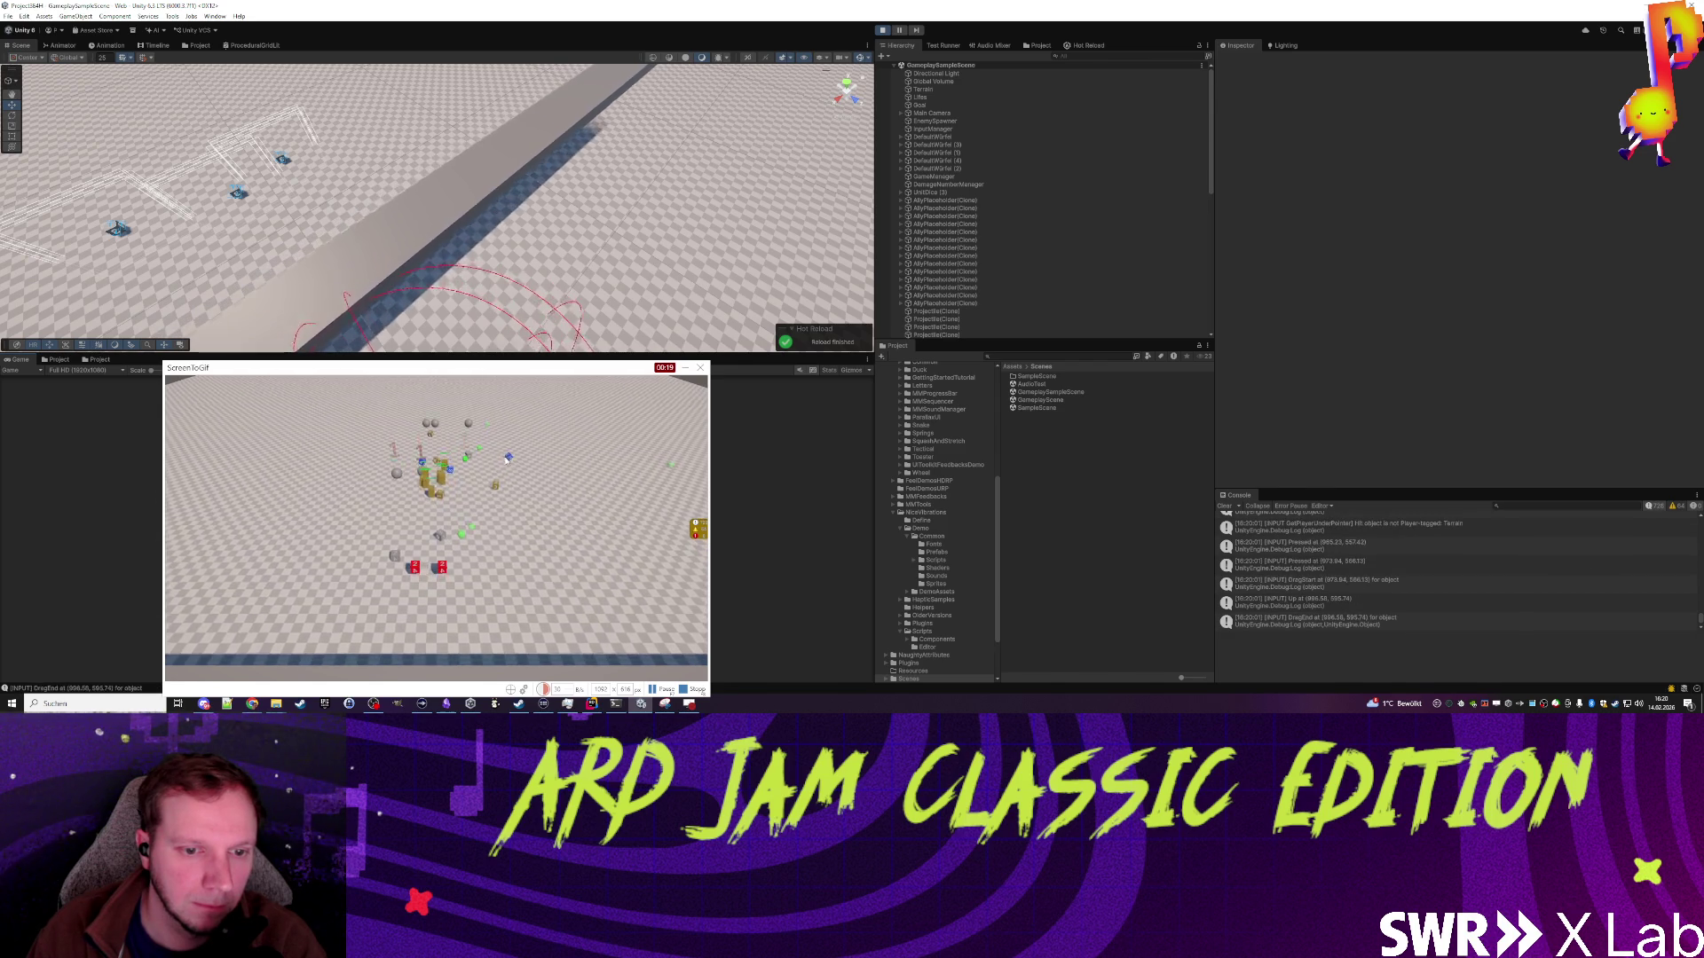
left_click(519, 503)
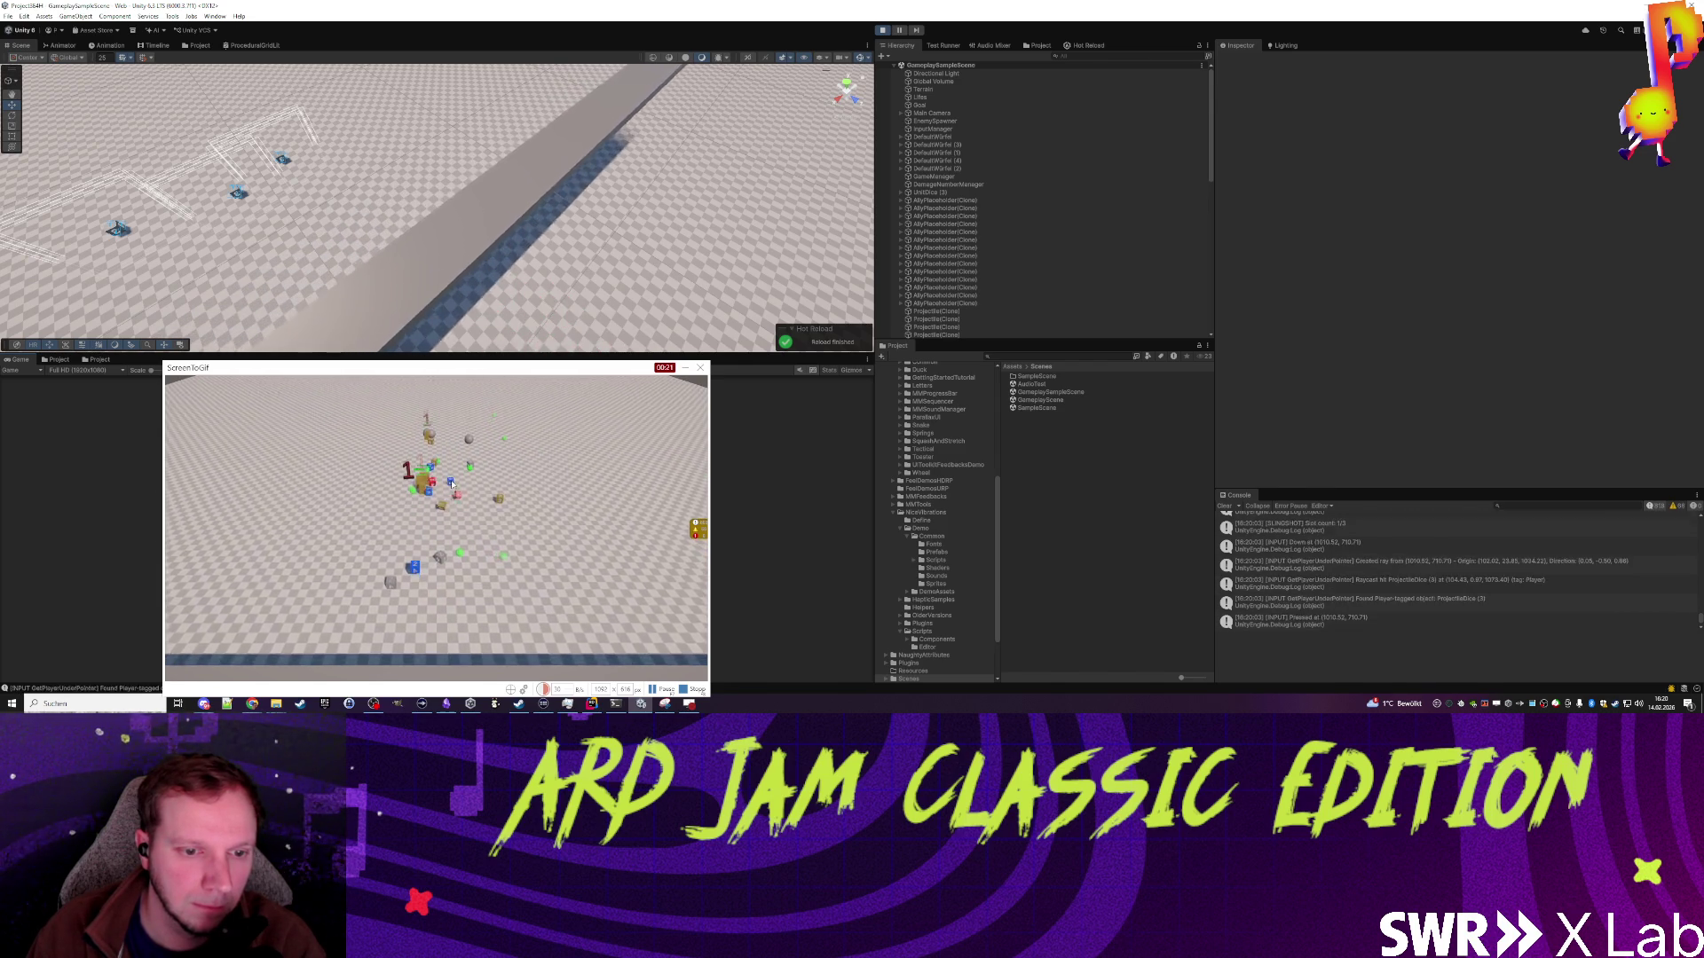
left_click(432, 555)
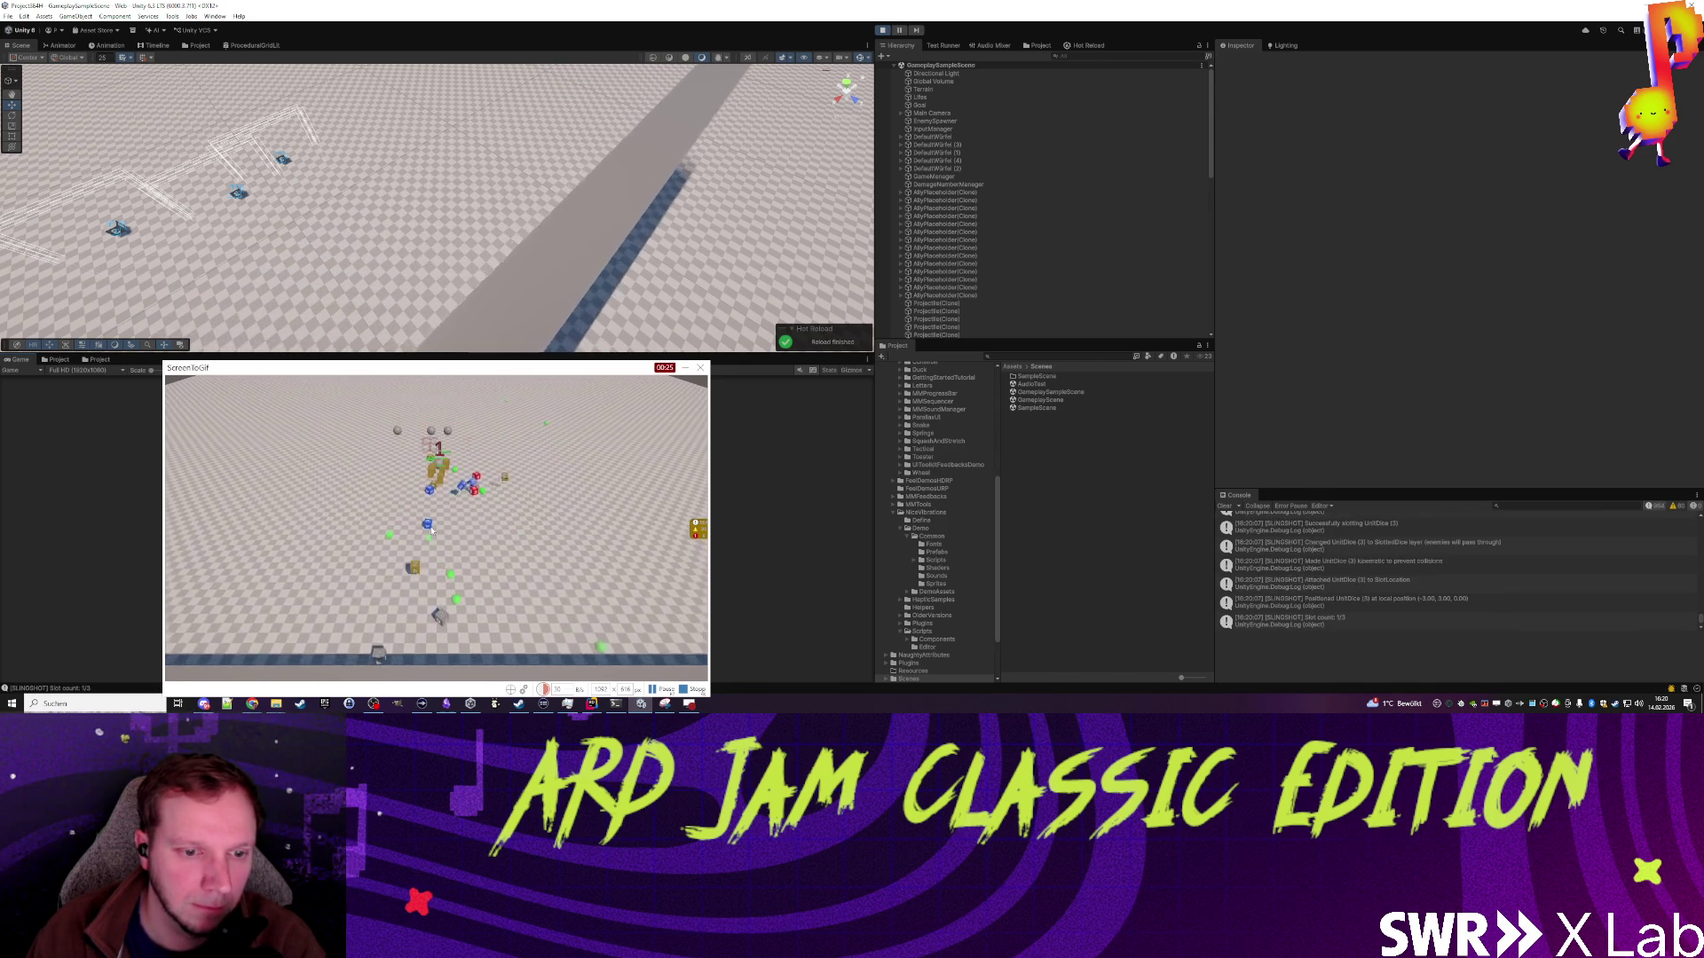
left_click(428, 488)
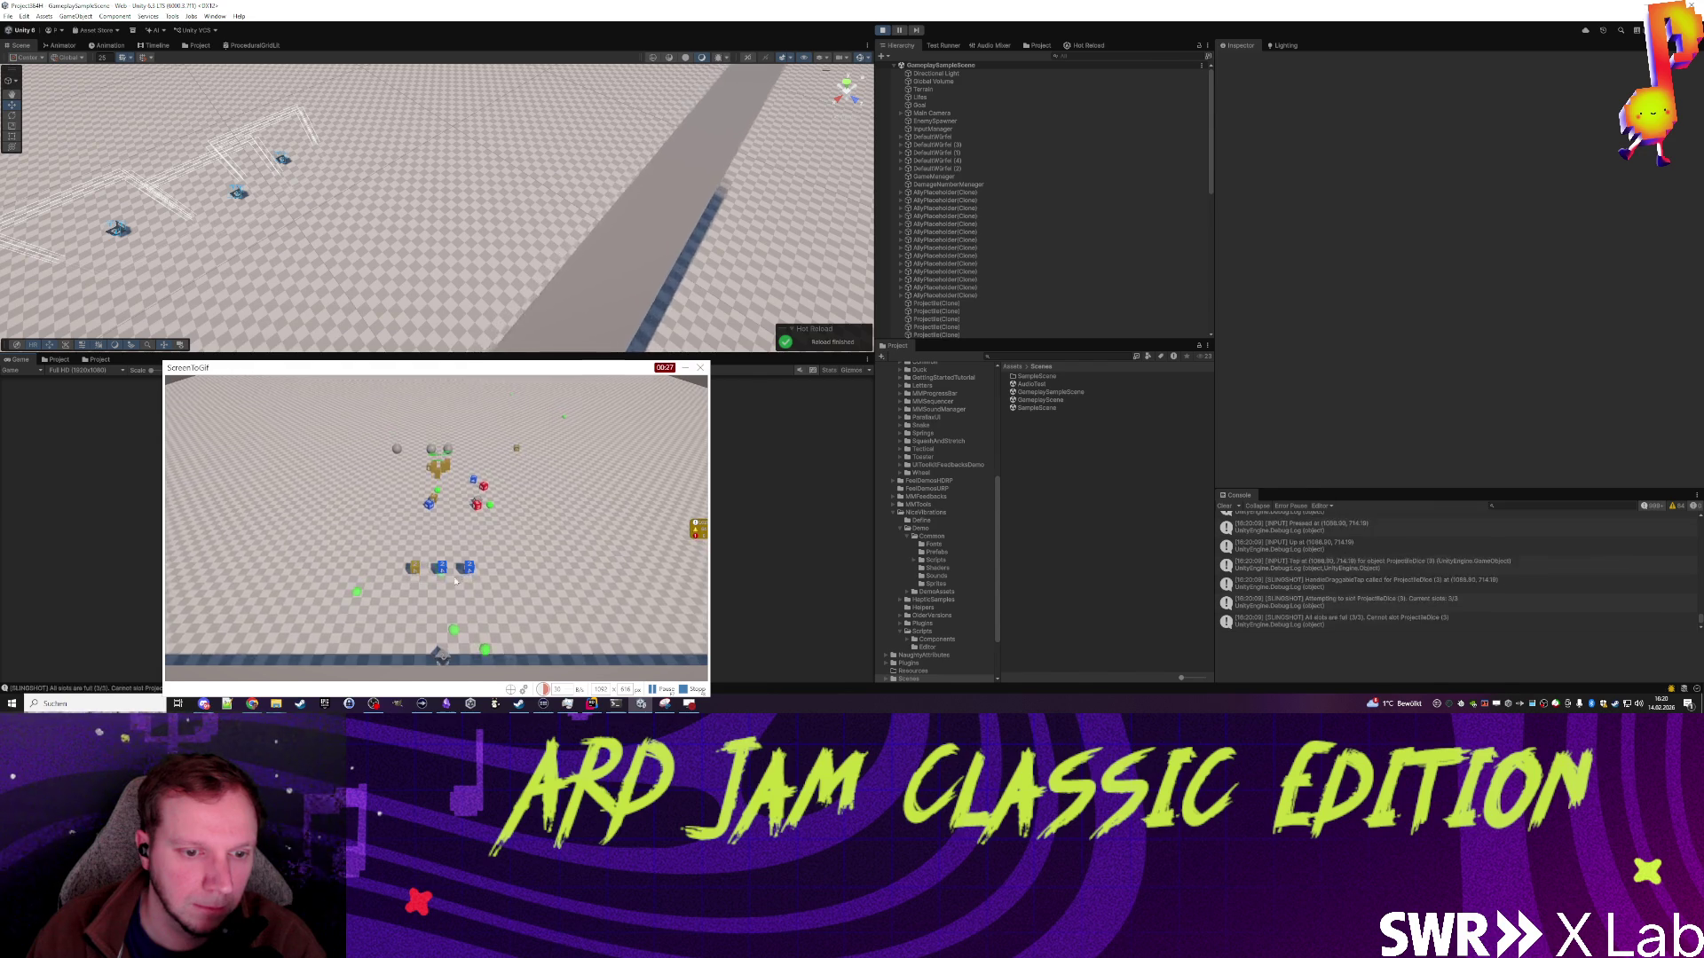
left_click_drag(439, 566, 458, 604)
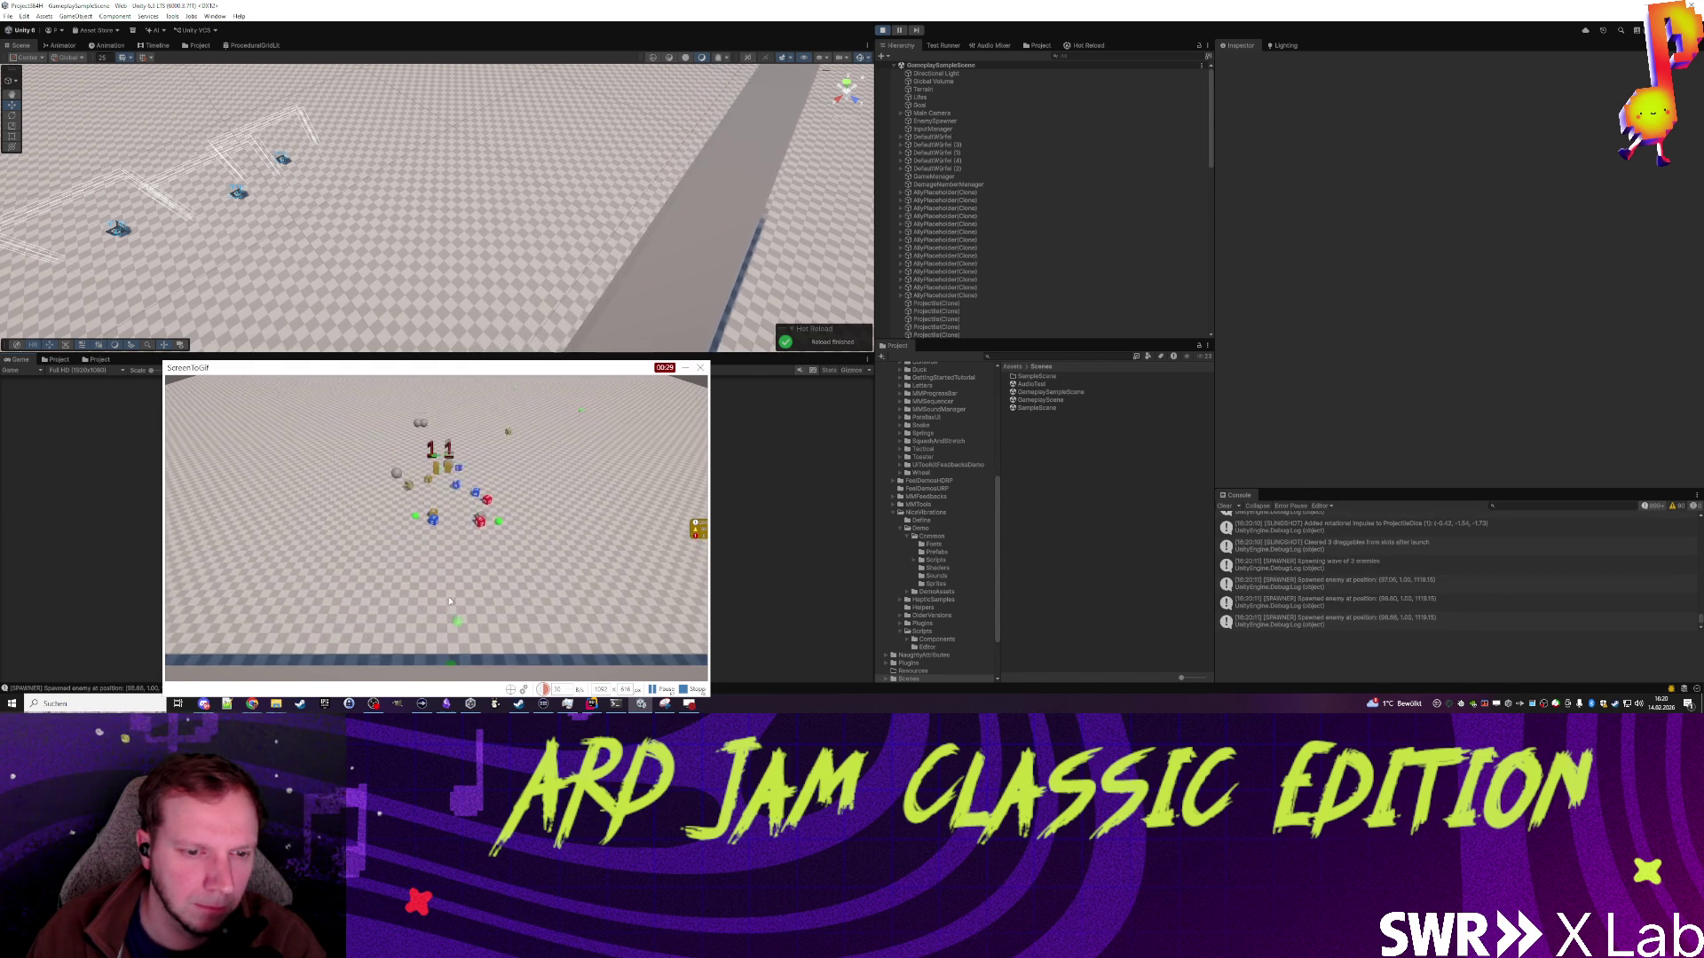
left_click_drag(505, 536, 447, 582)
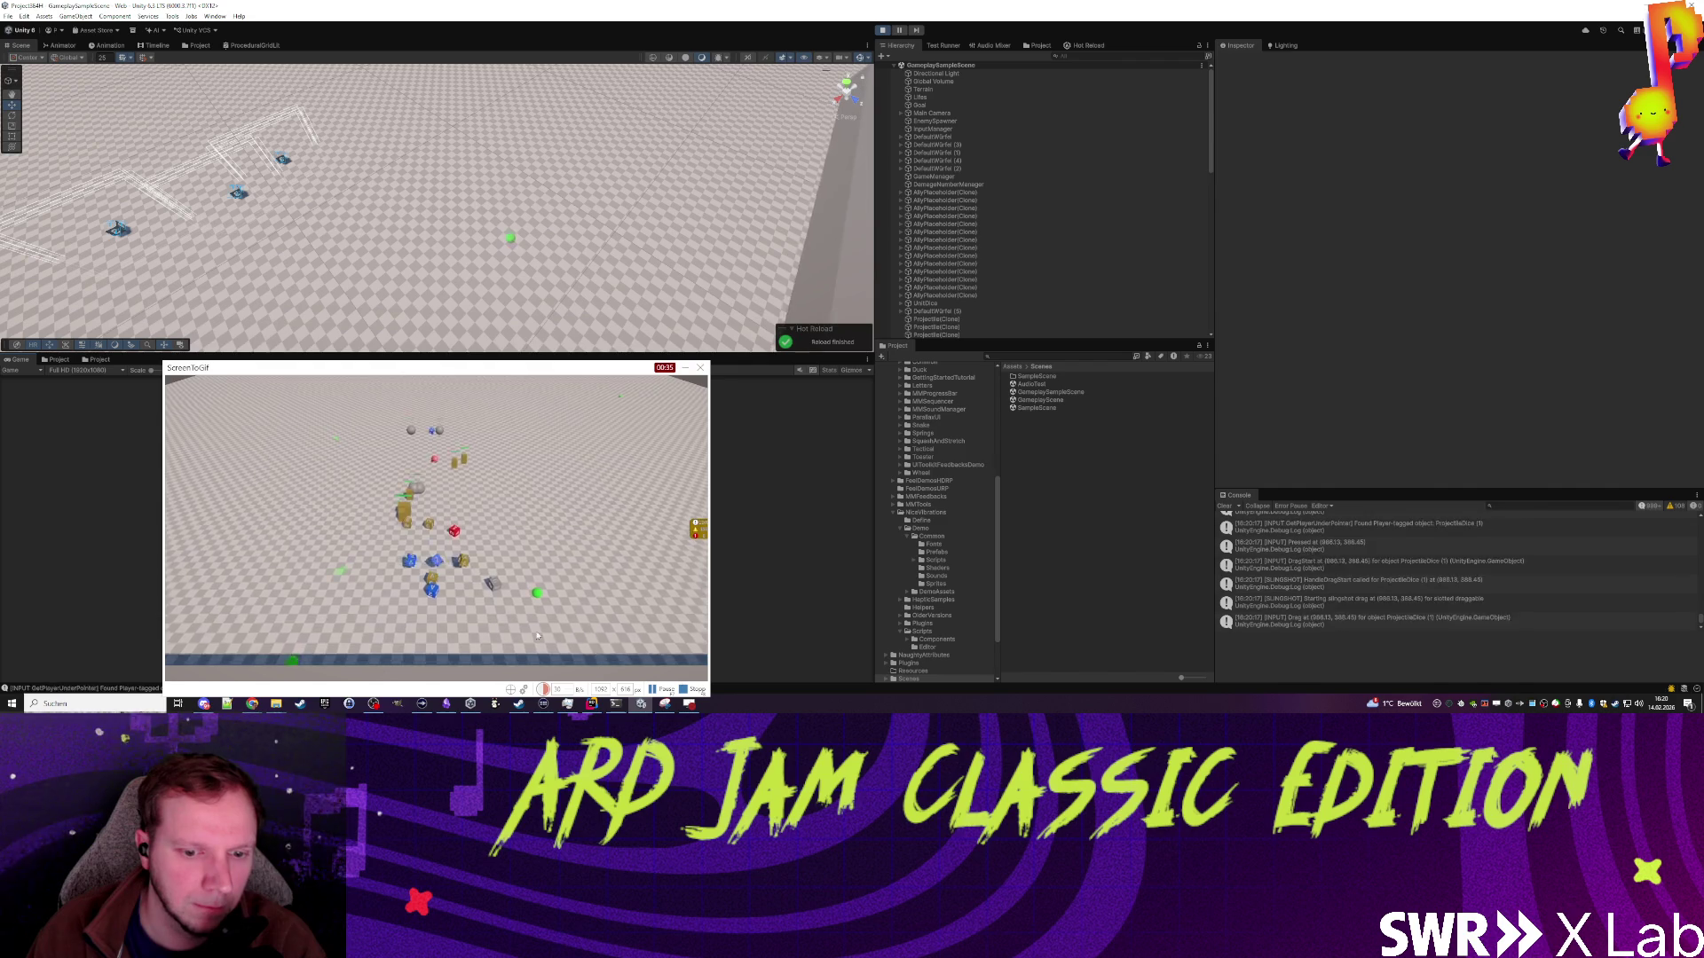
key("F8")
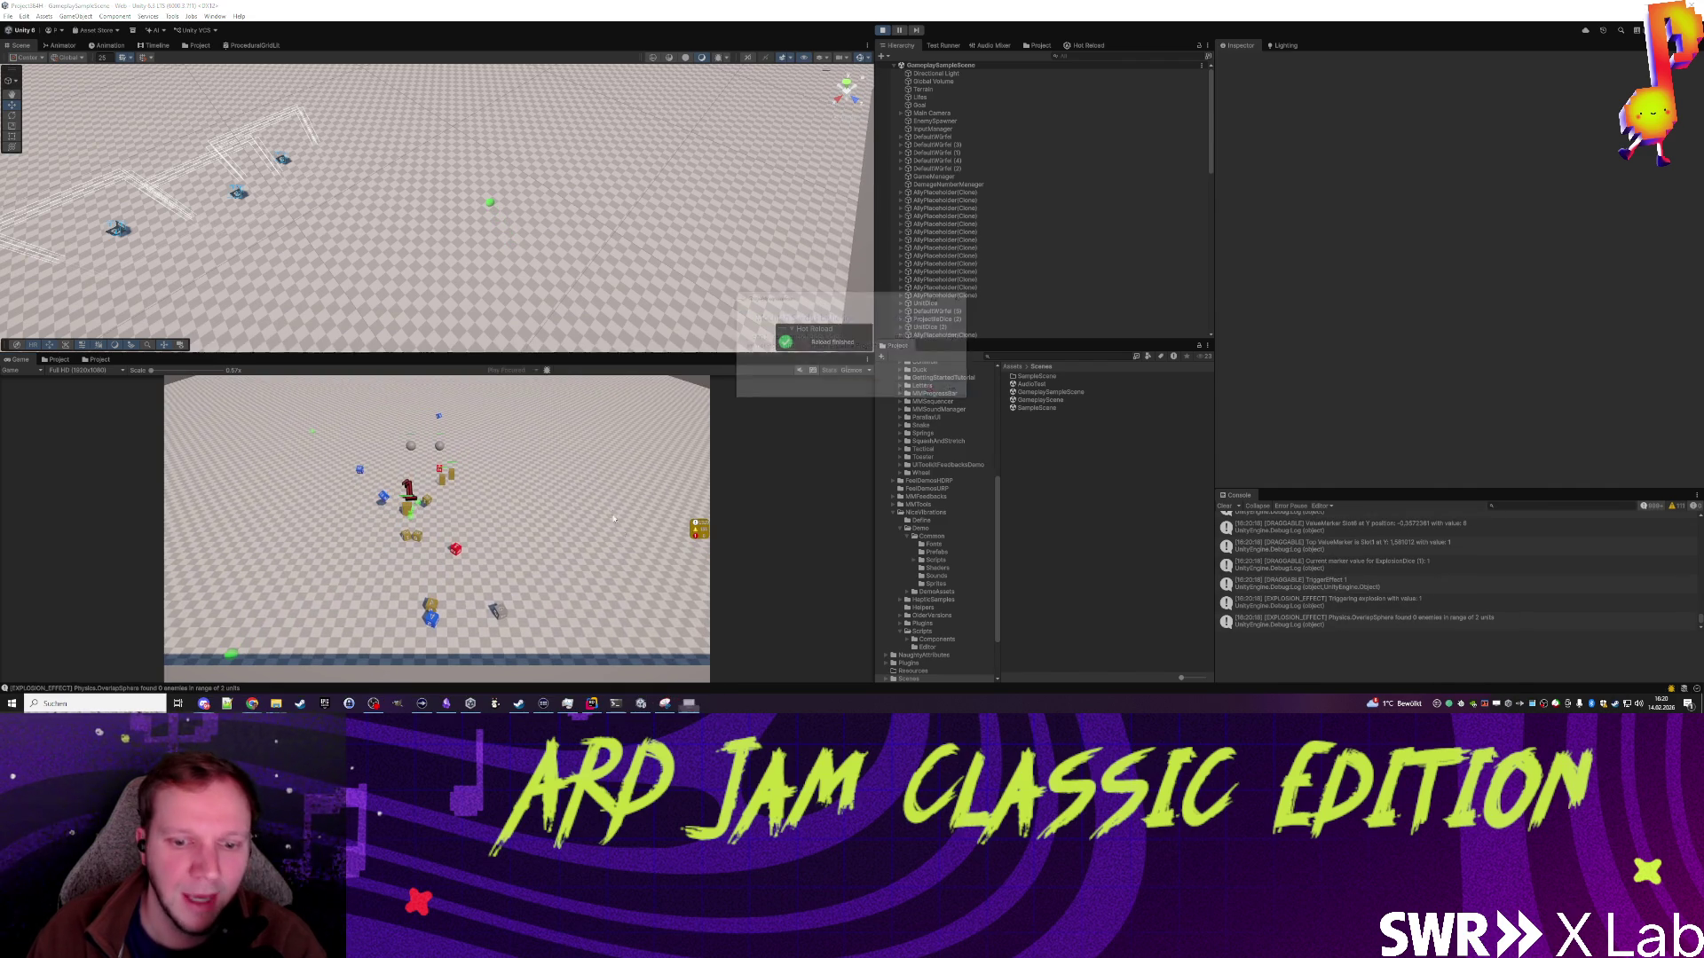
Step: Confirm the stop and save the recorded clip as a GIF, overwriting the existing file
left_click(912, 395)
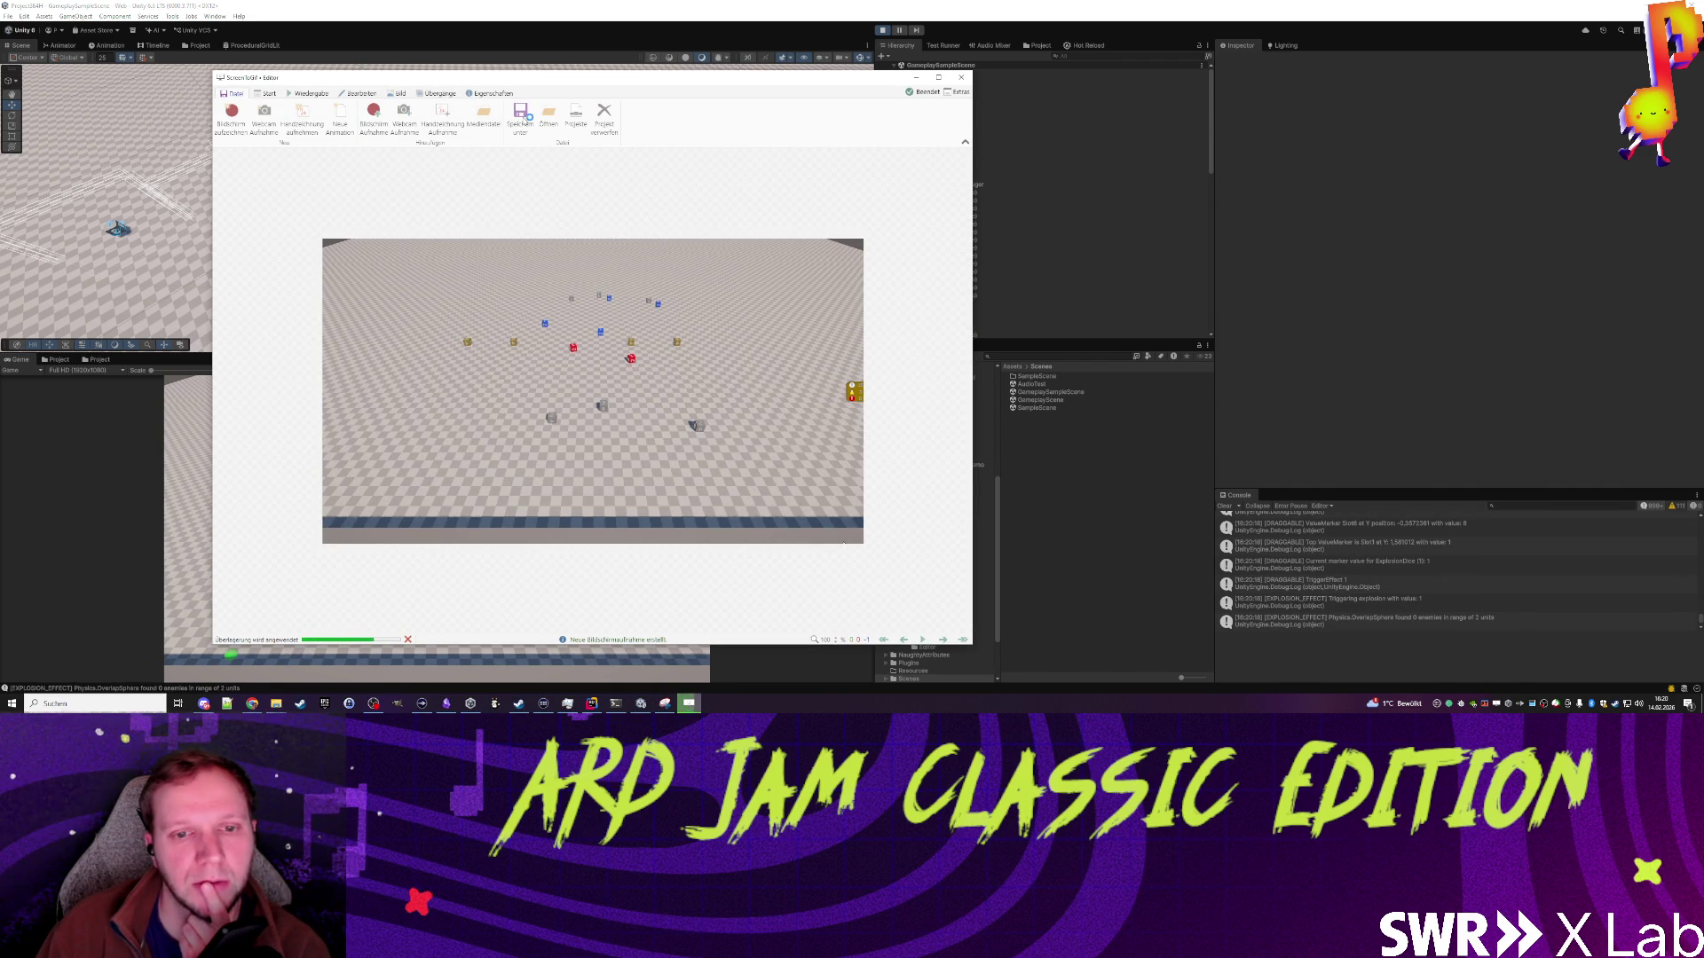
left_click(522, 116)
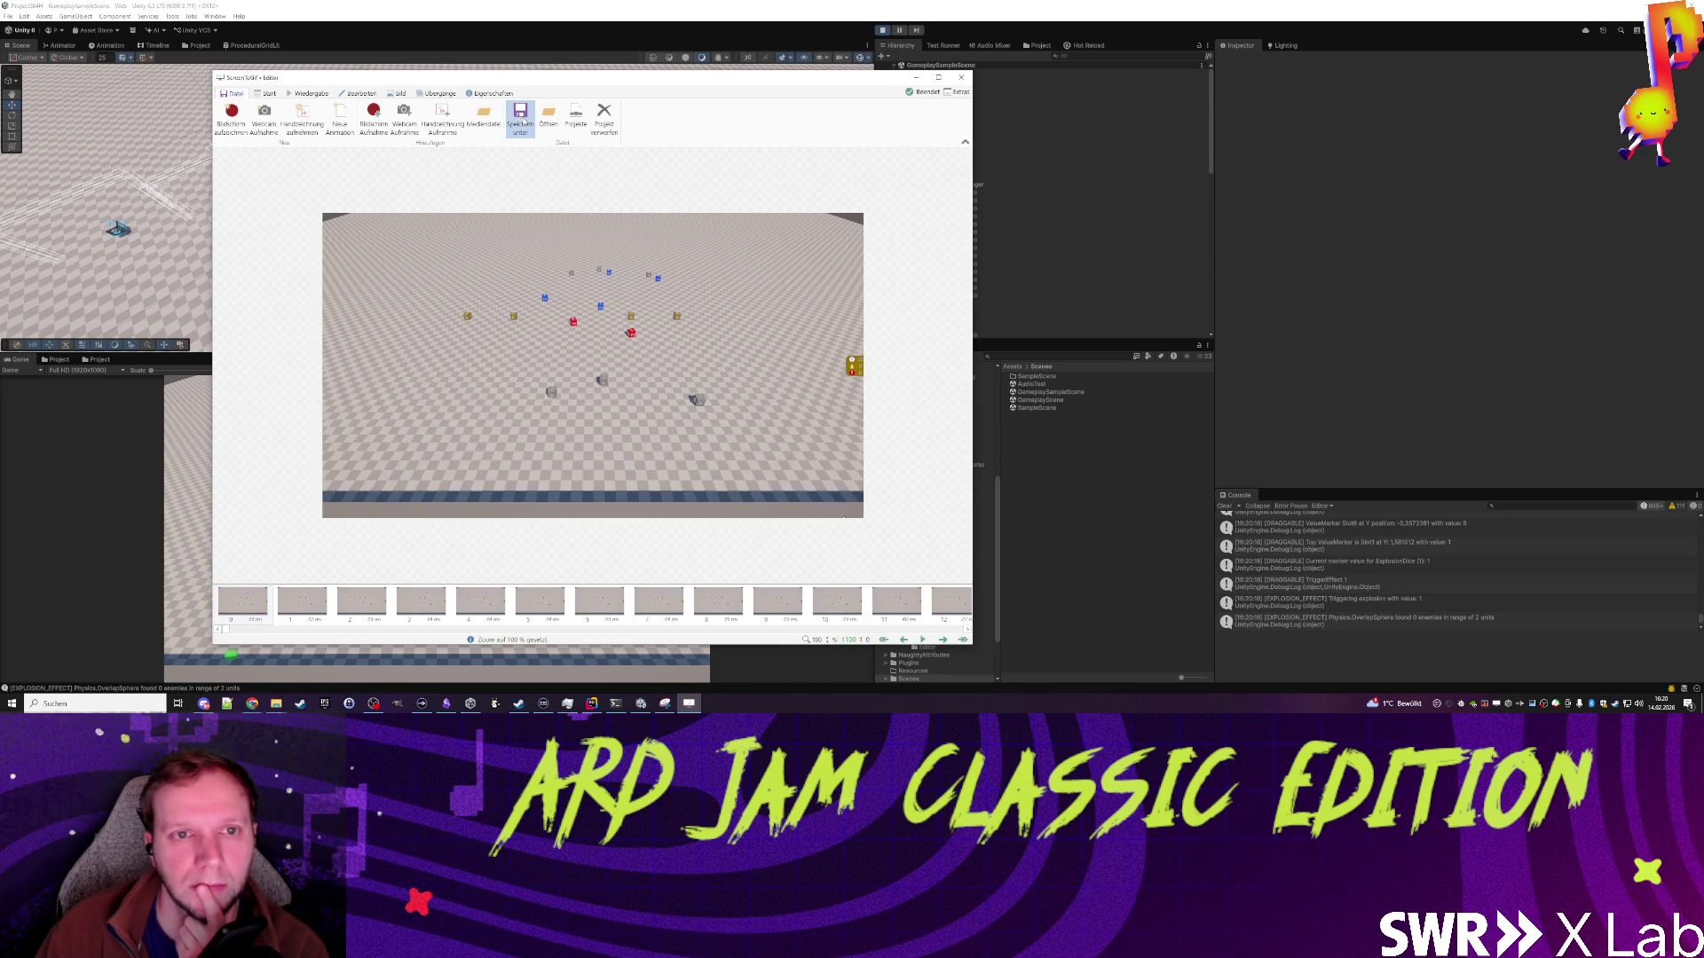
key("BackSpace")
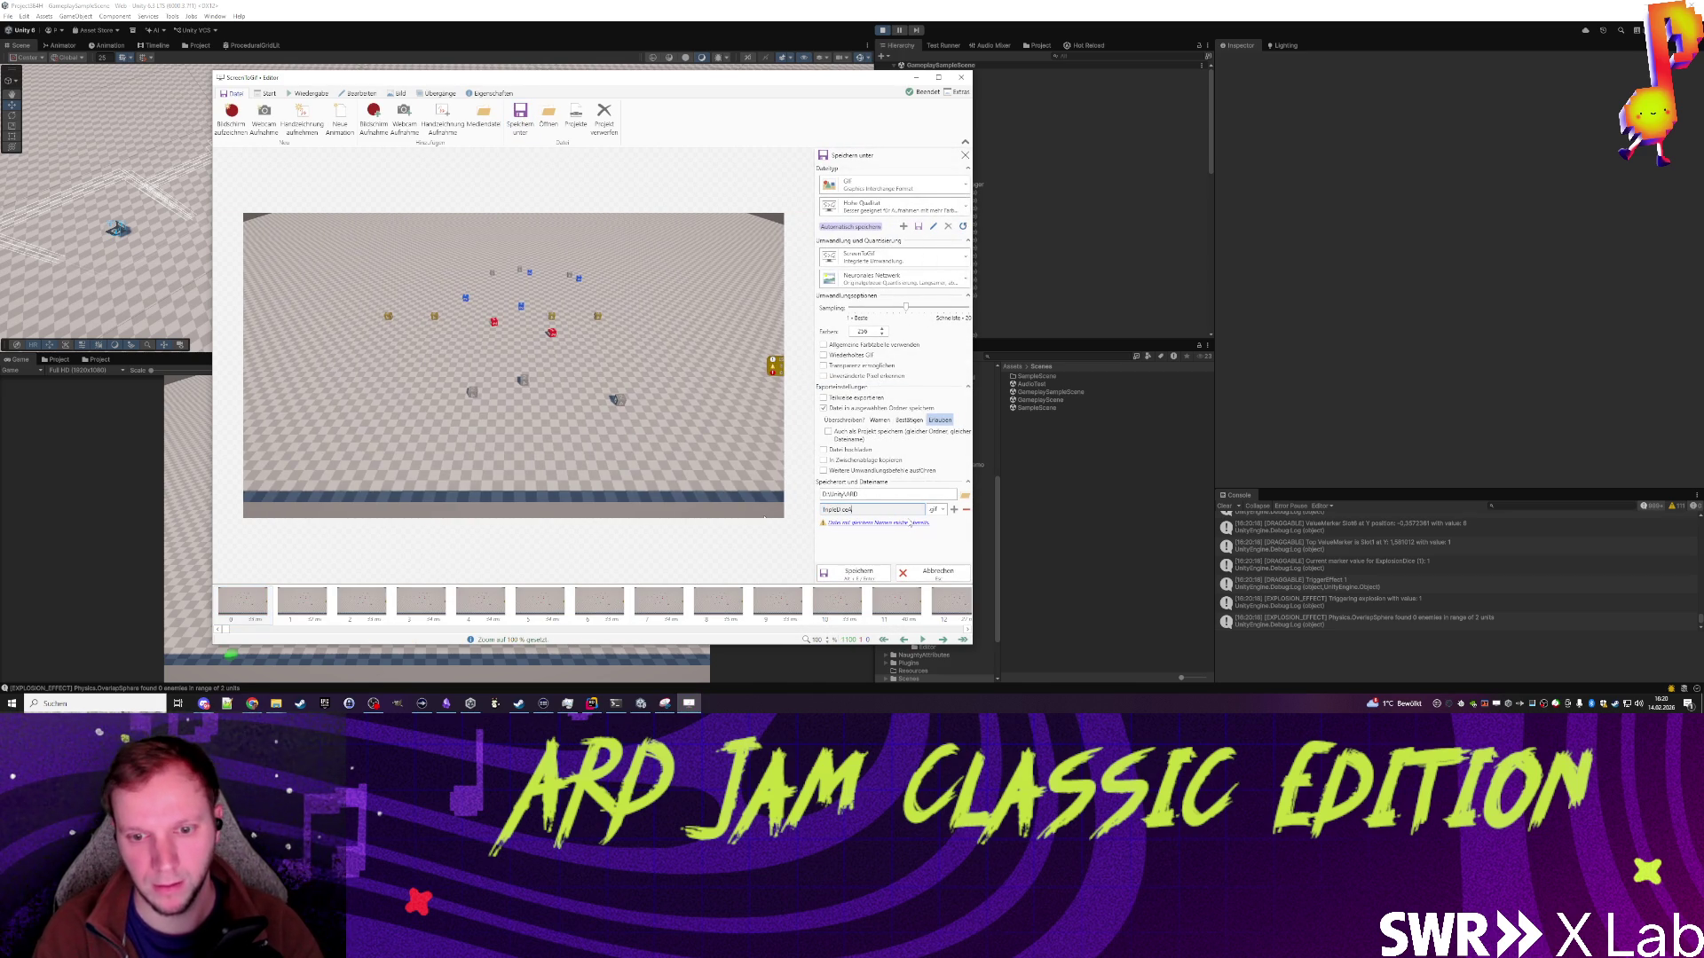
left_click(847, 573)
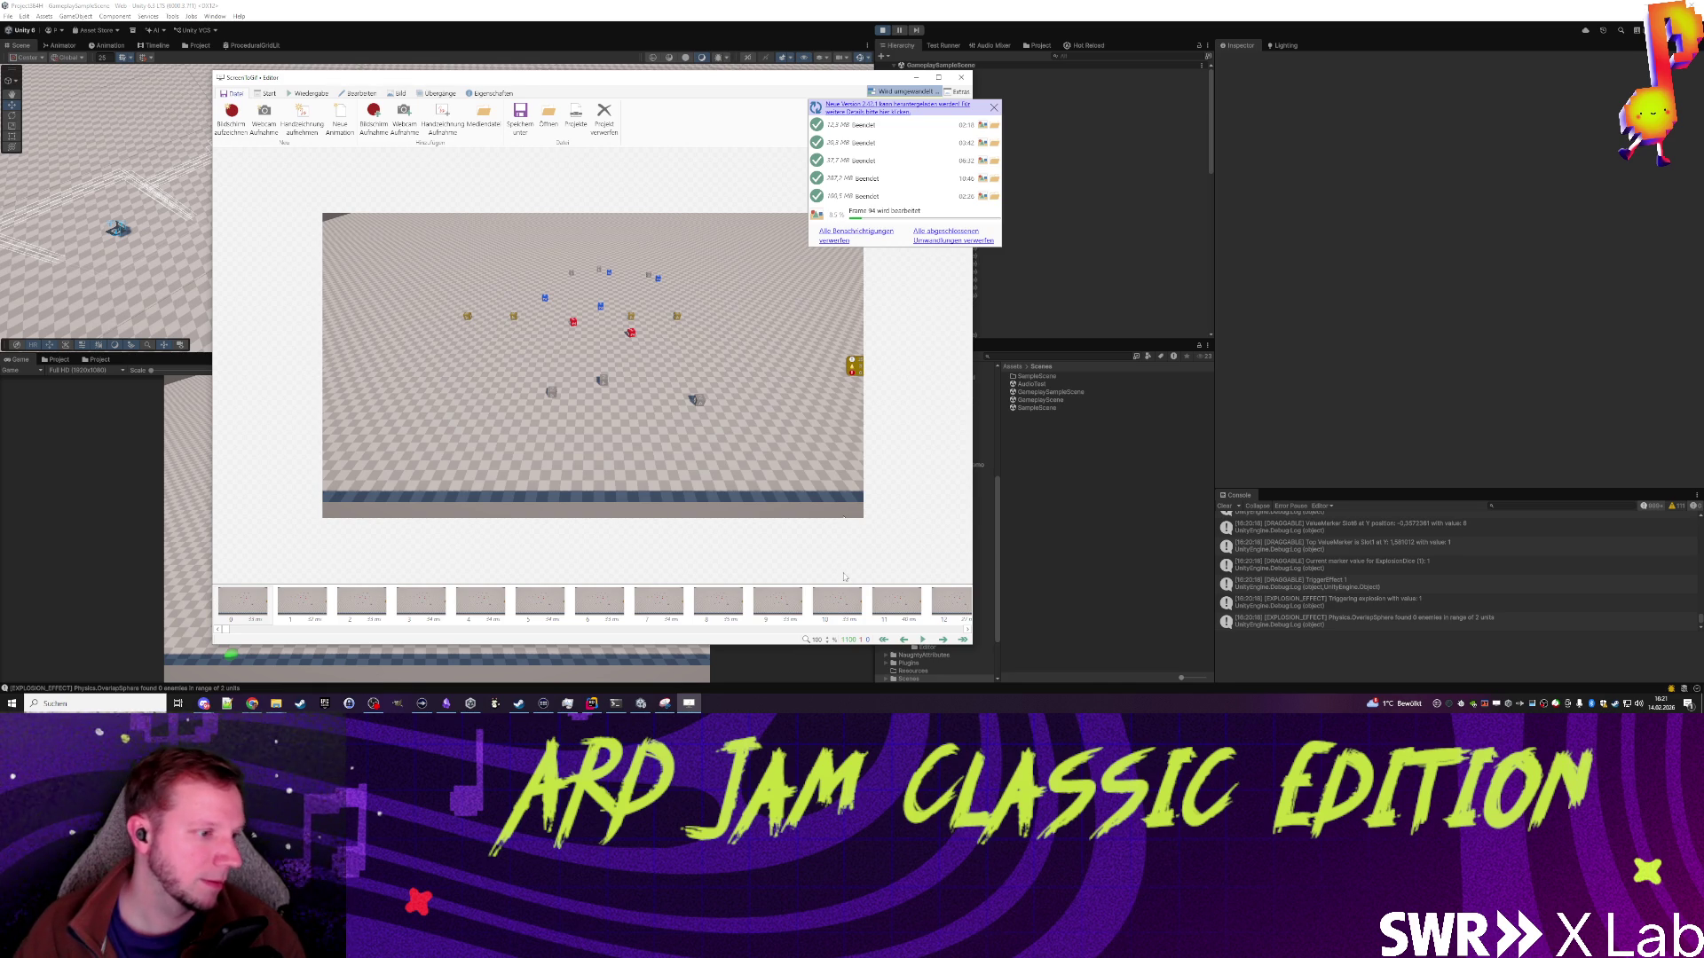
key("alt+Tab")
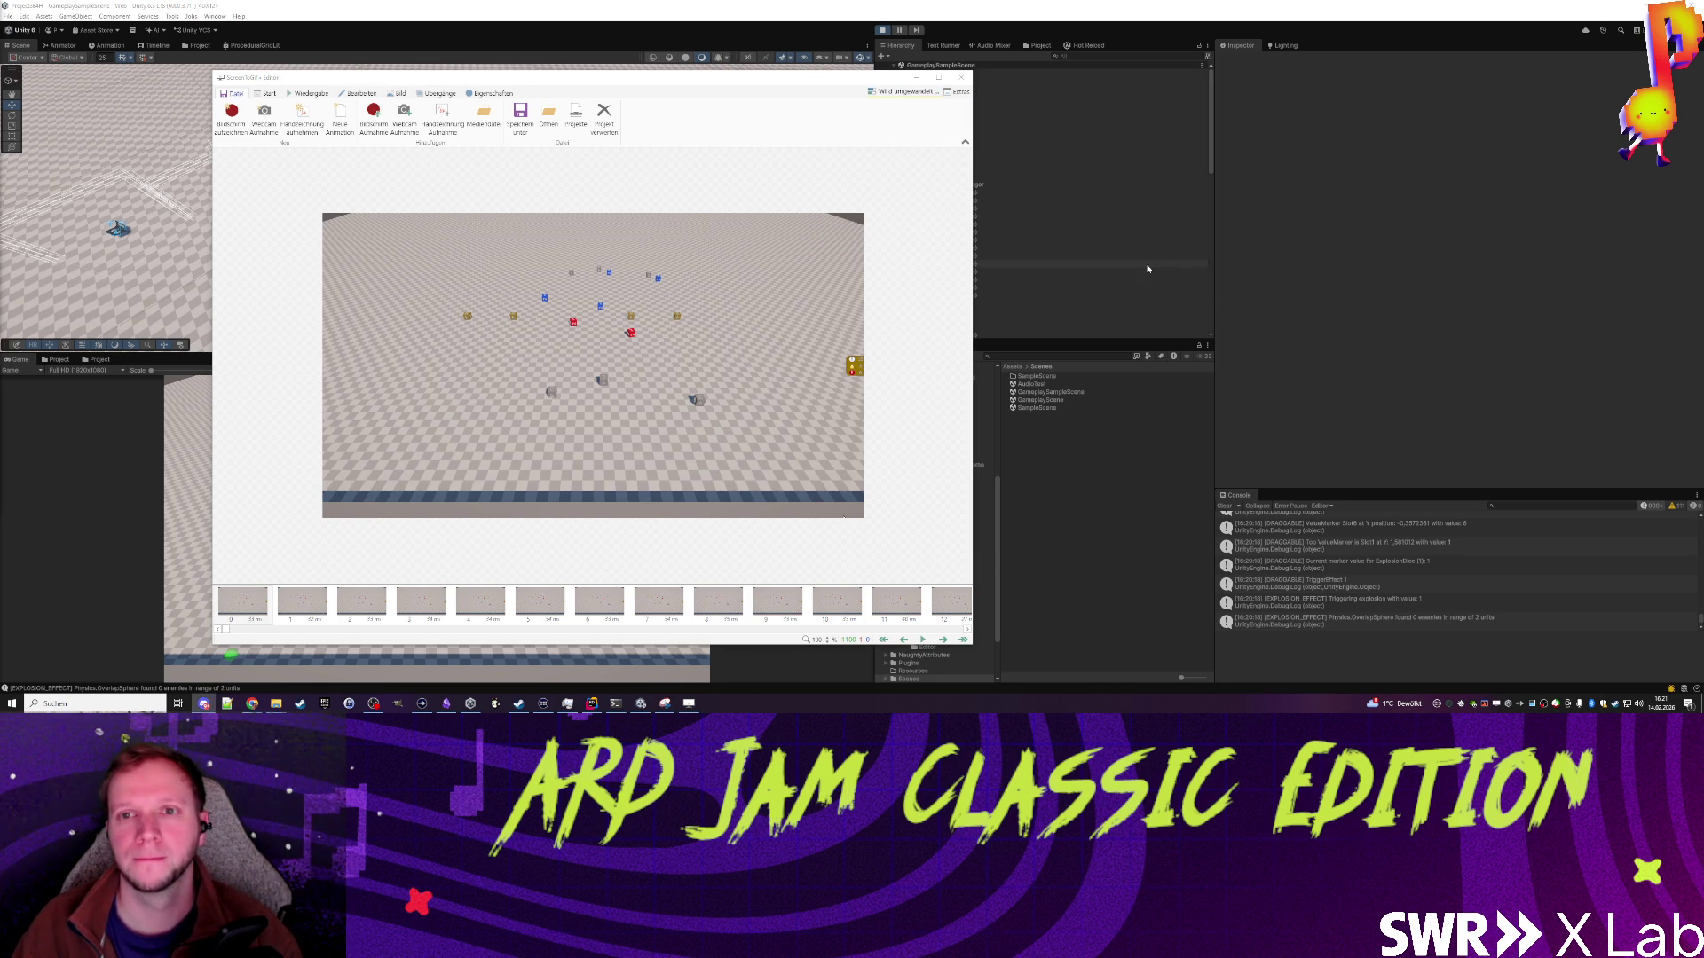
left_click(924, 81)
Step: Minimize the GIF editor, exit Play mode, and inspect the DamageNumberManager object's settings
left_click(925, 81)
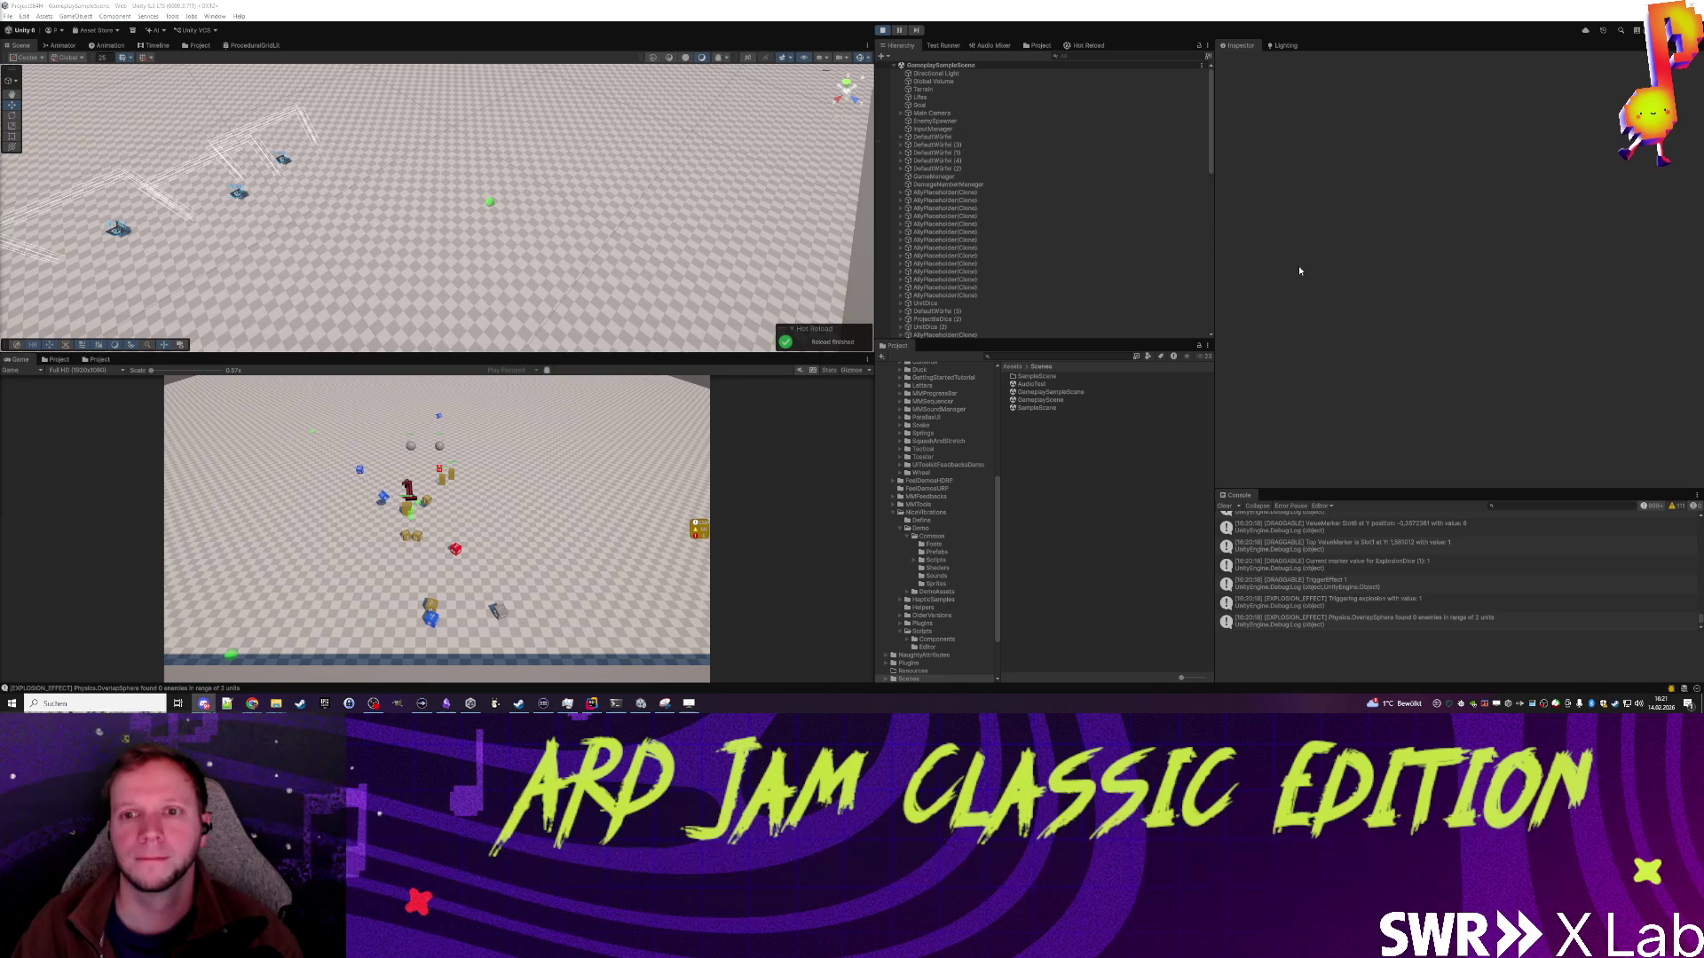
left_click(883, 31)
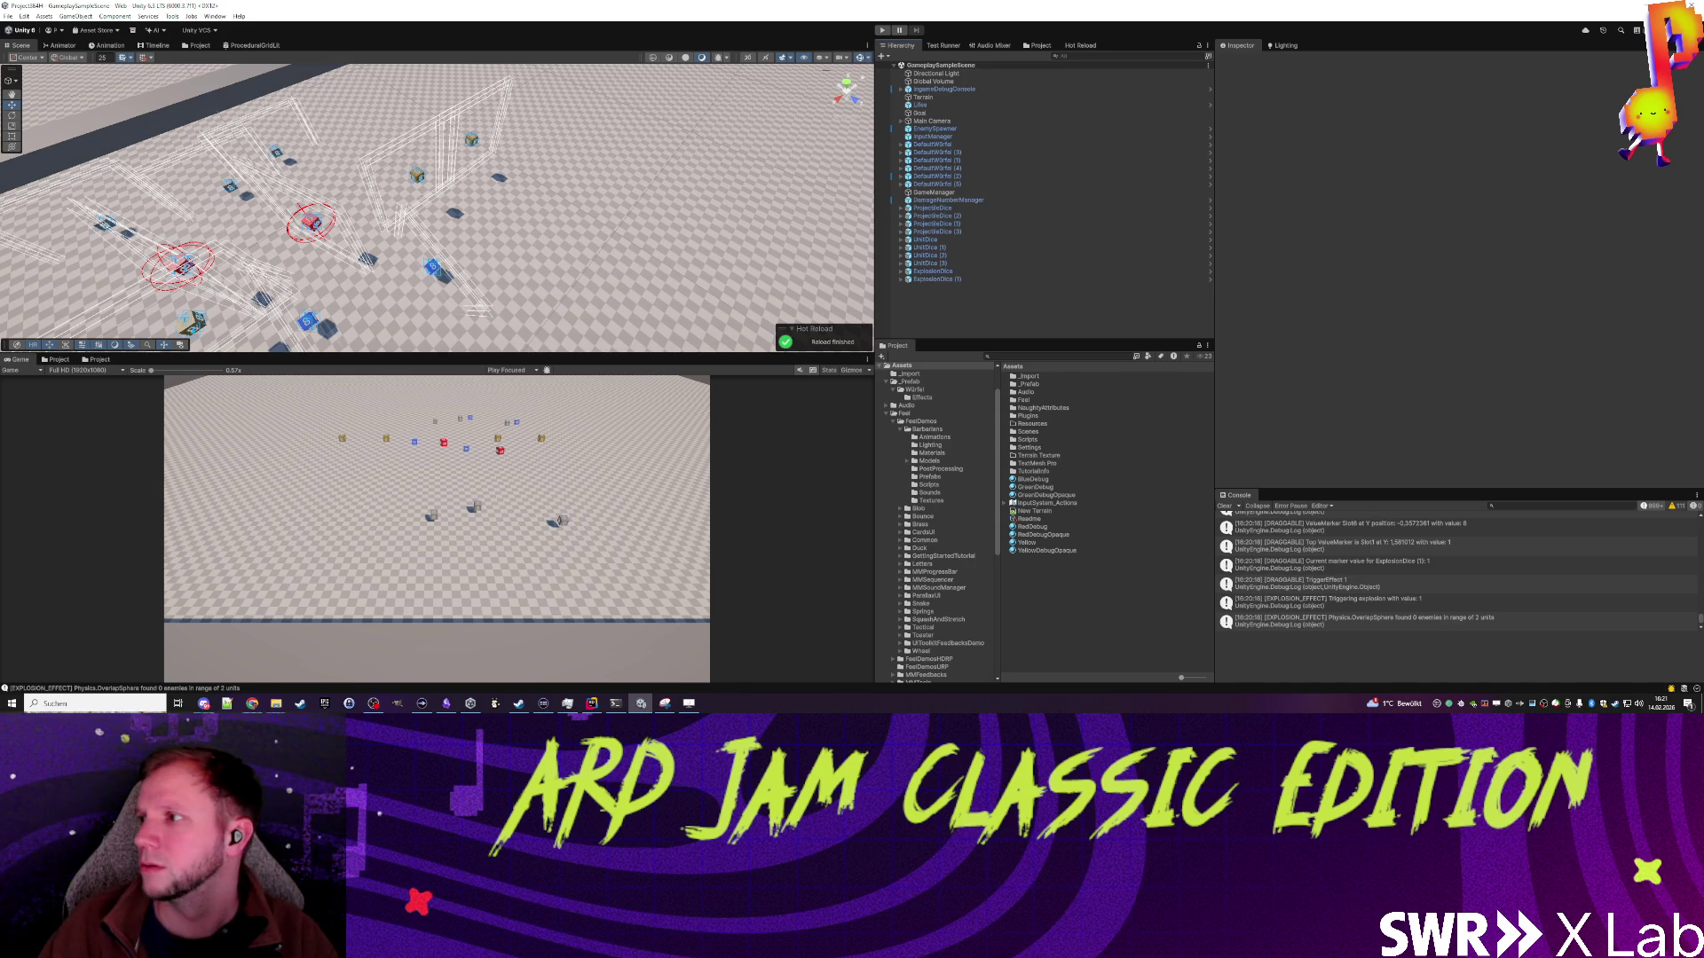
key("alt+Tab")
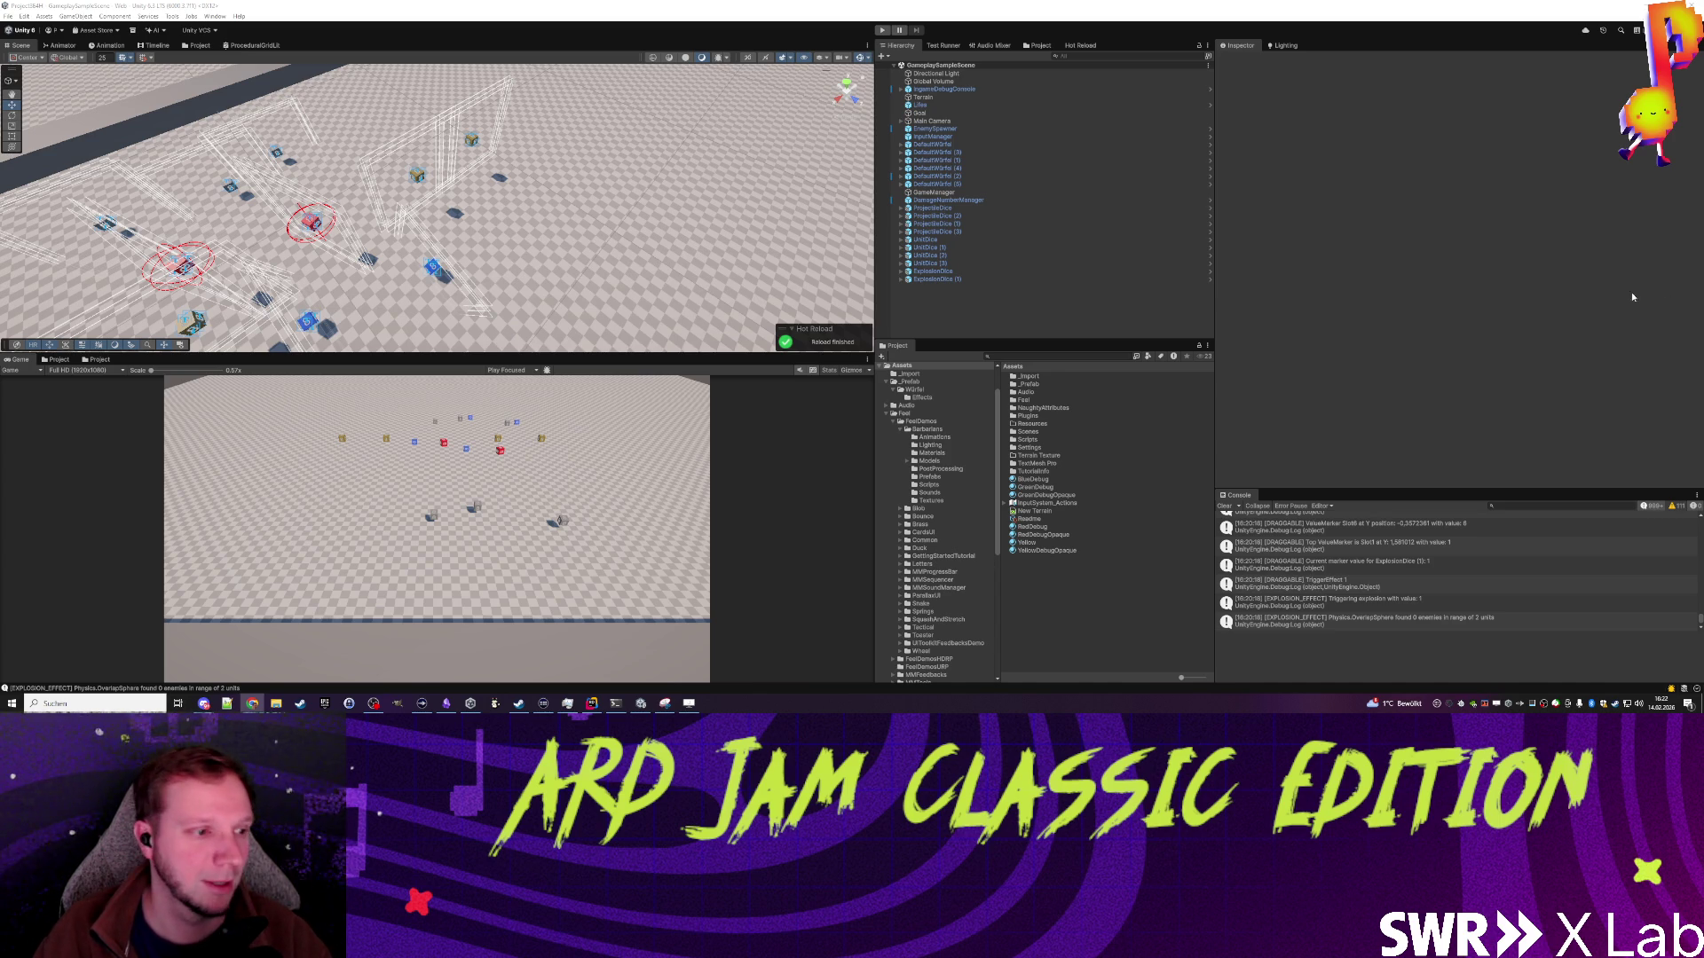
left_click(1007, 308)
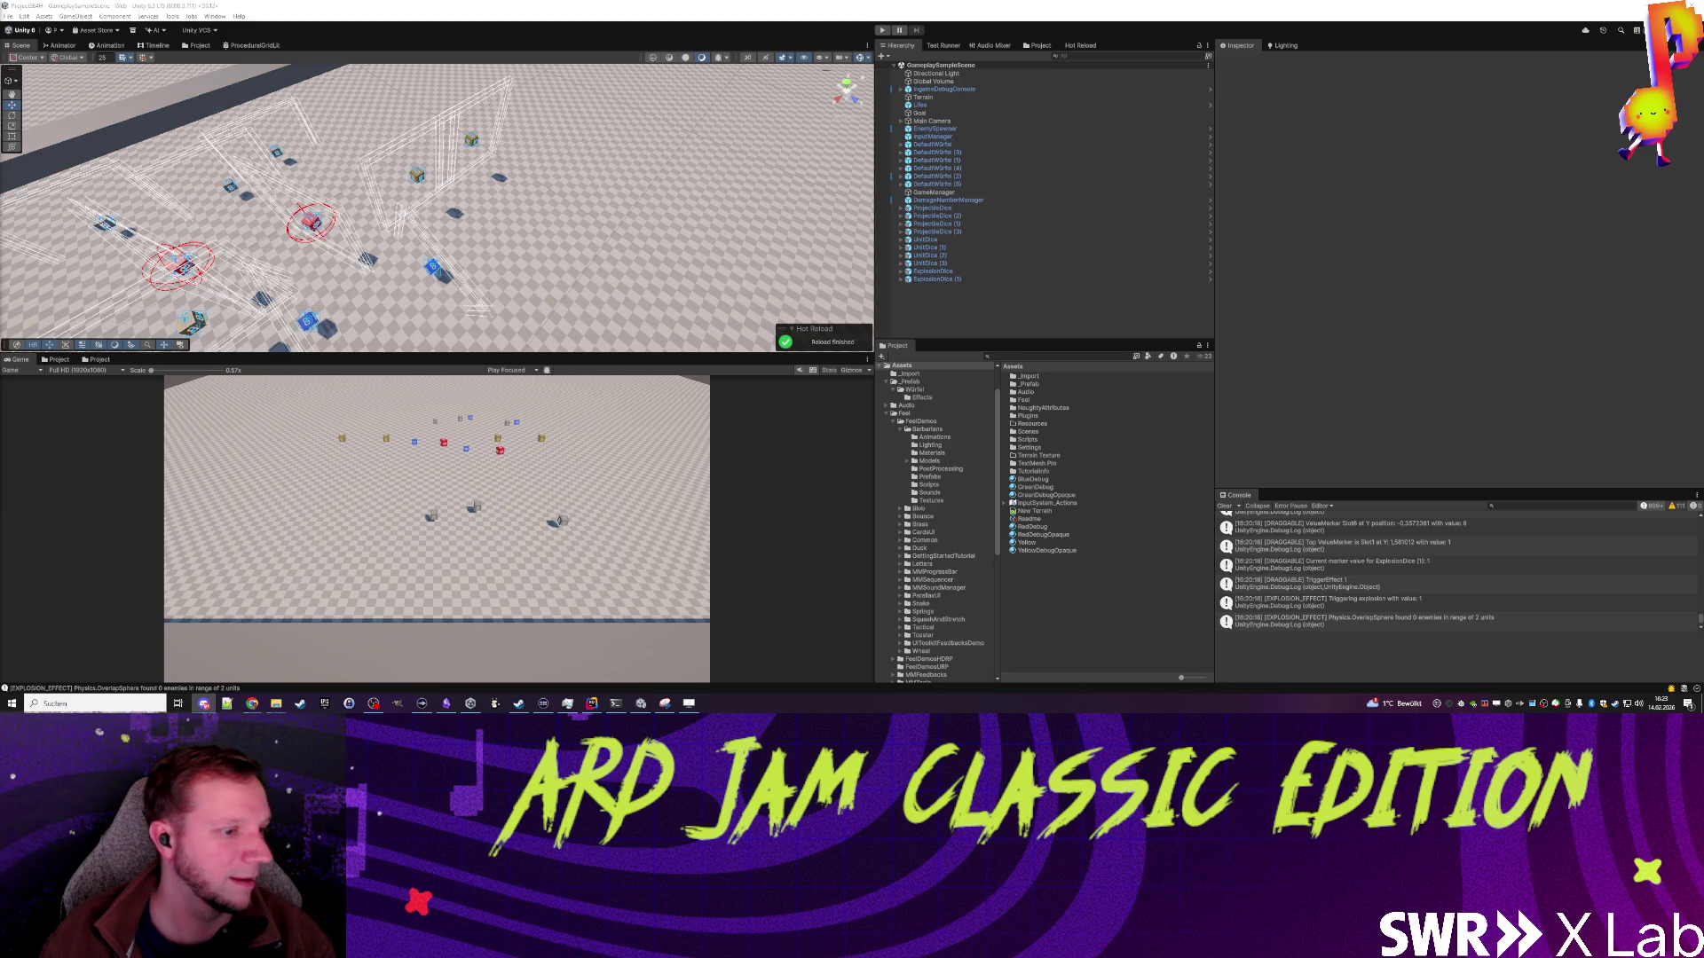
left_click(970, 318)
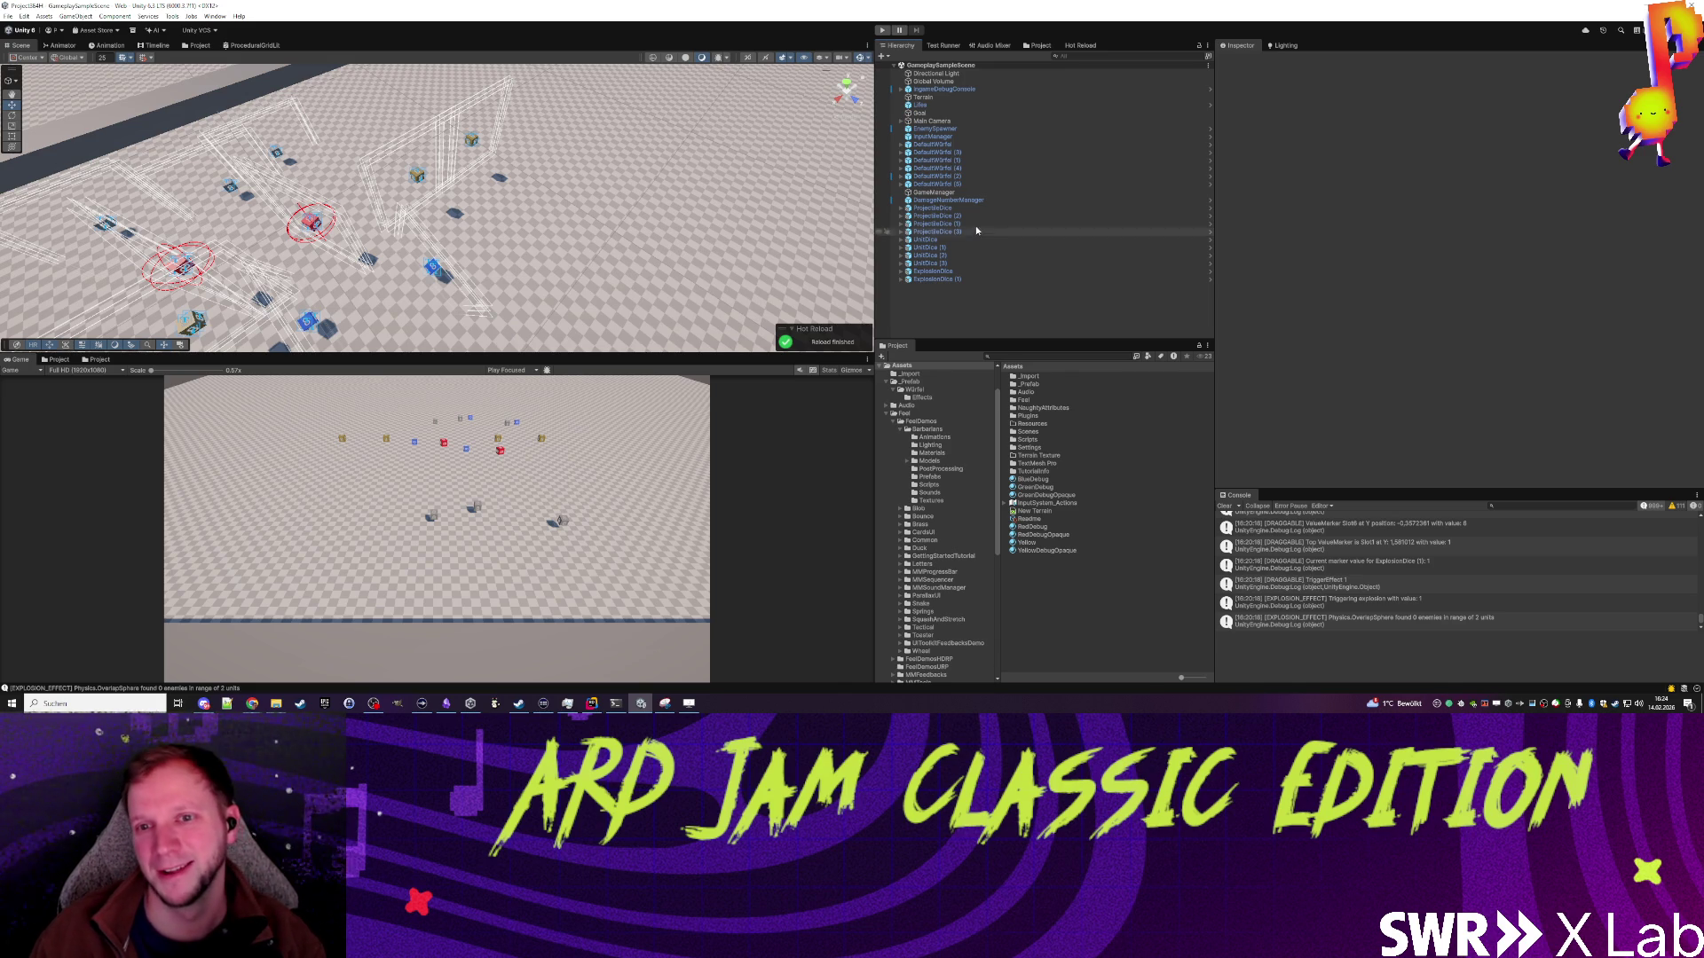
left_click(957, 201)
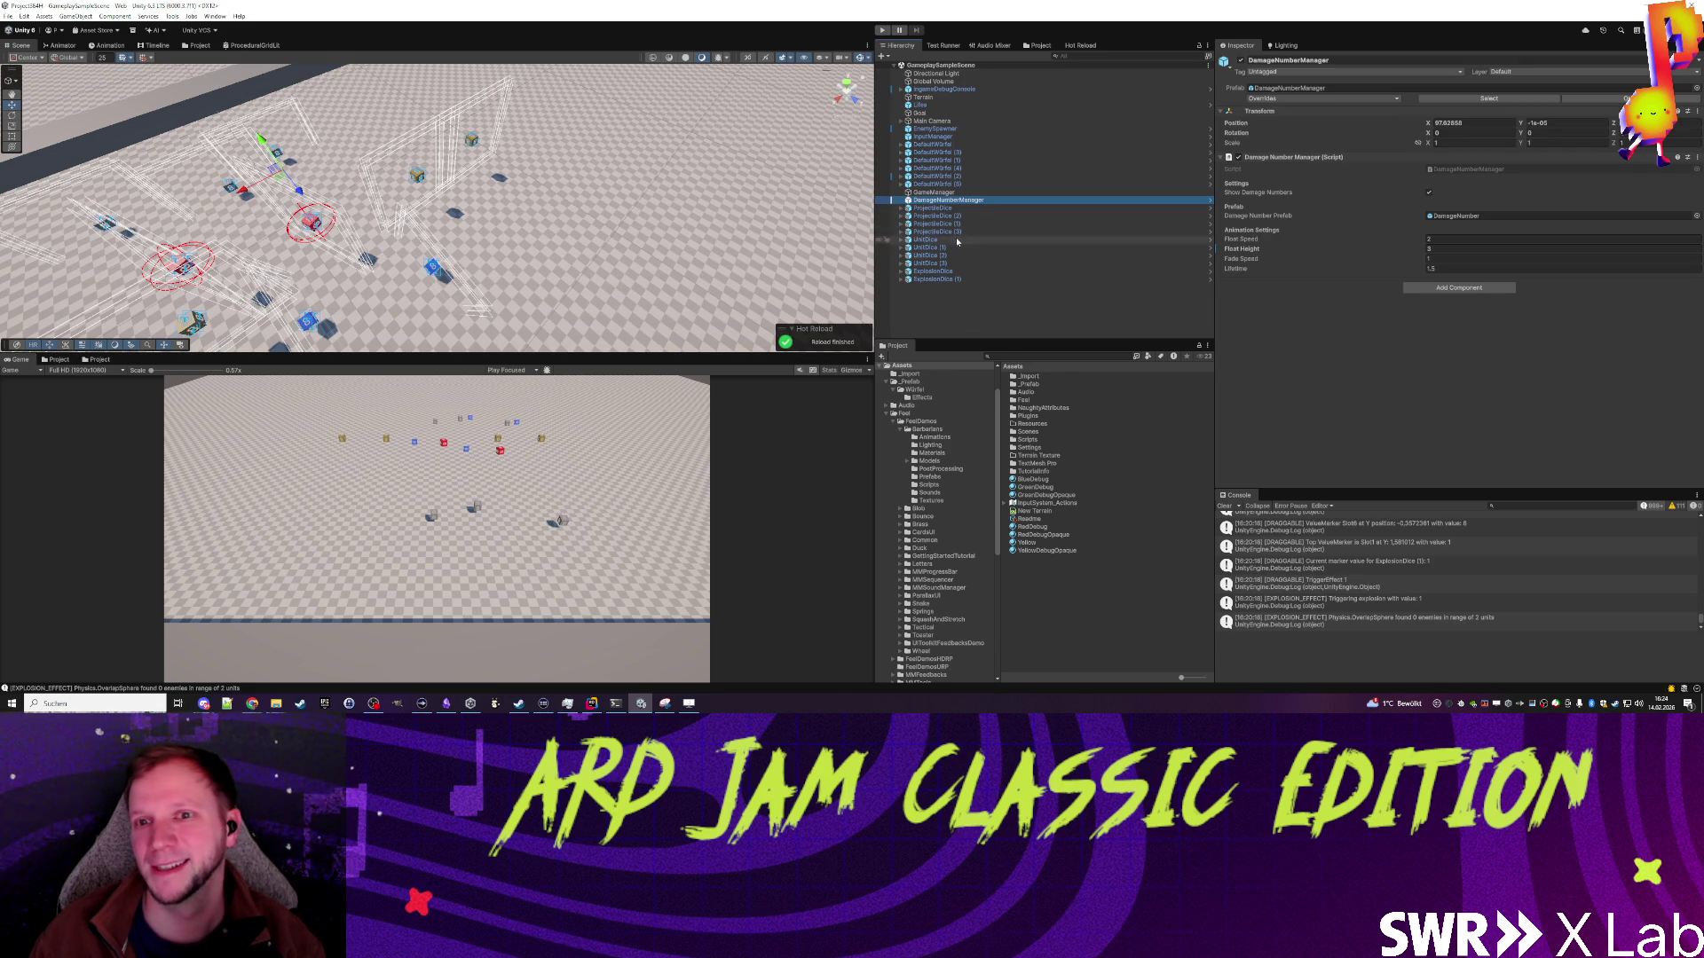
Step: Inspect another scene object, clear the selection, and glance at Rider and the browser
left_click(941, 192)
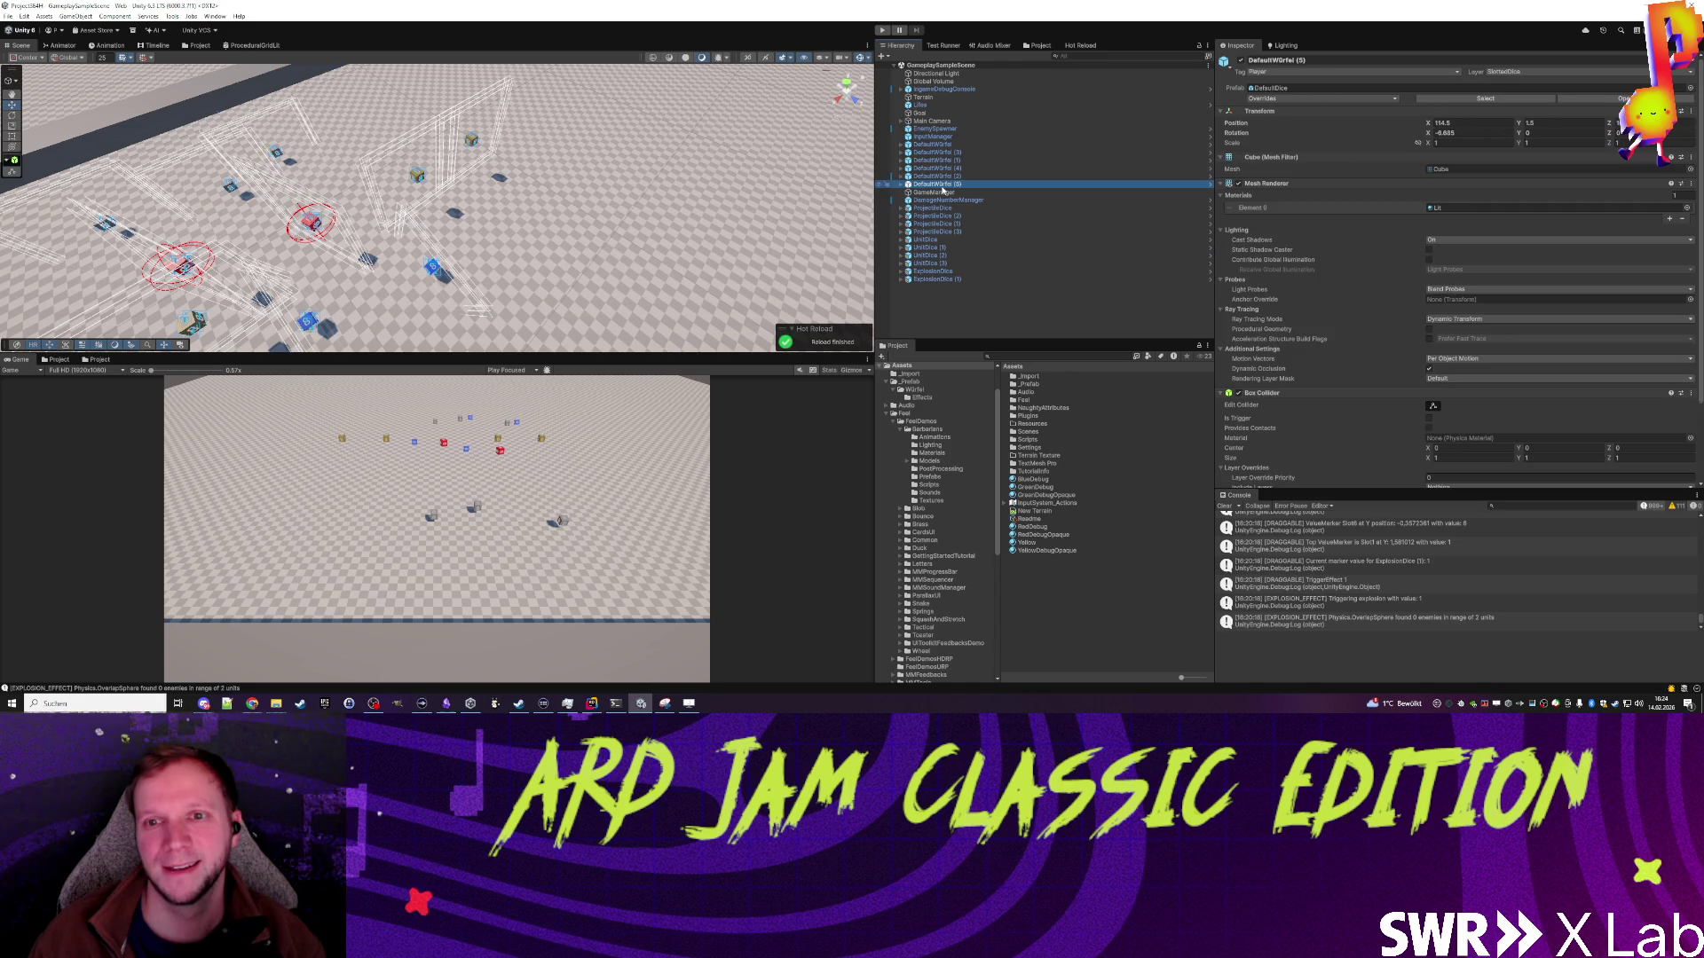
left_click(944, 285)
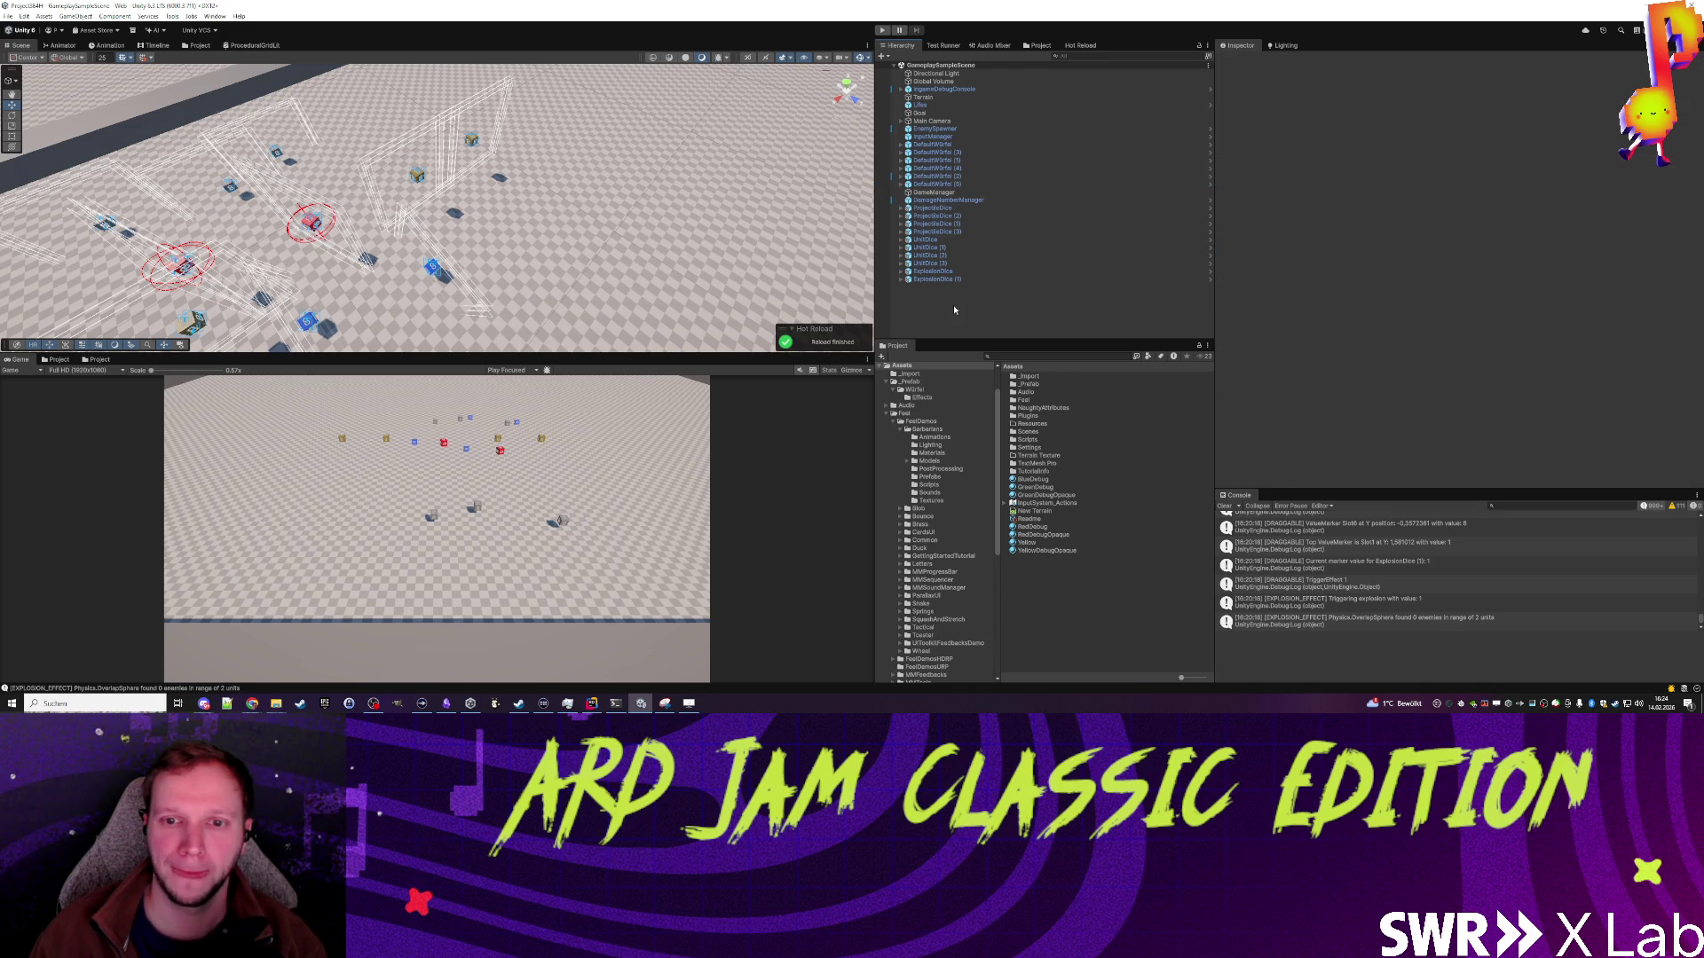
left_click(591, 703)
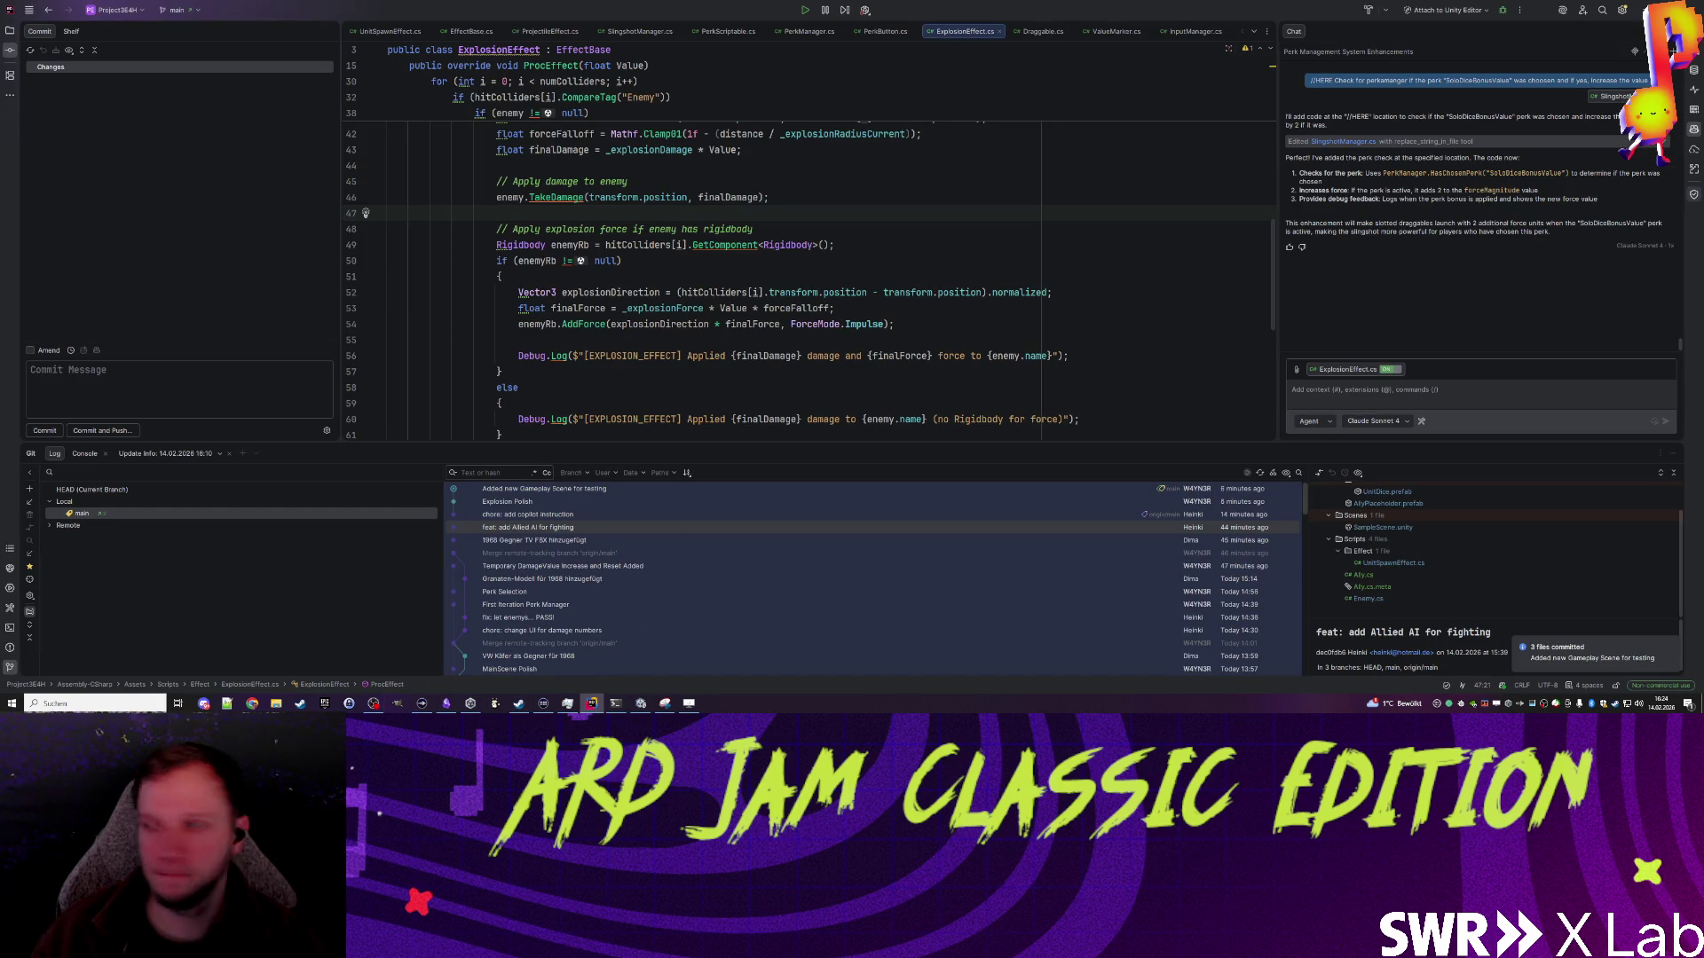
left_click(252, 703)
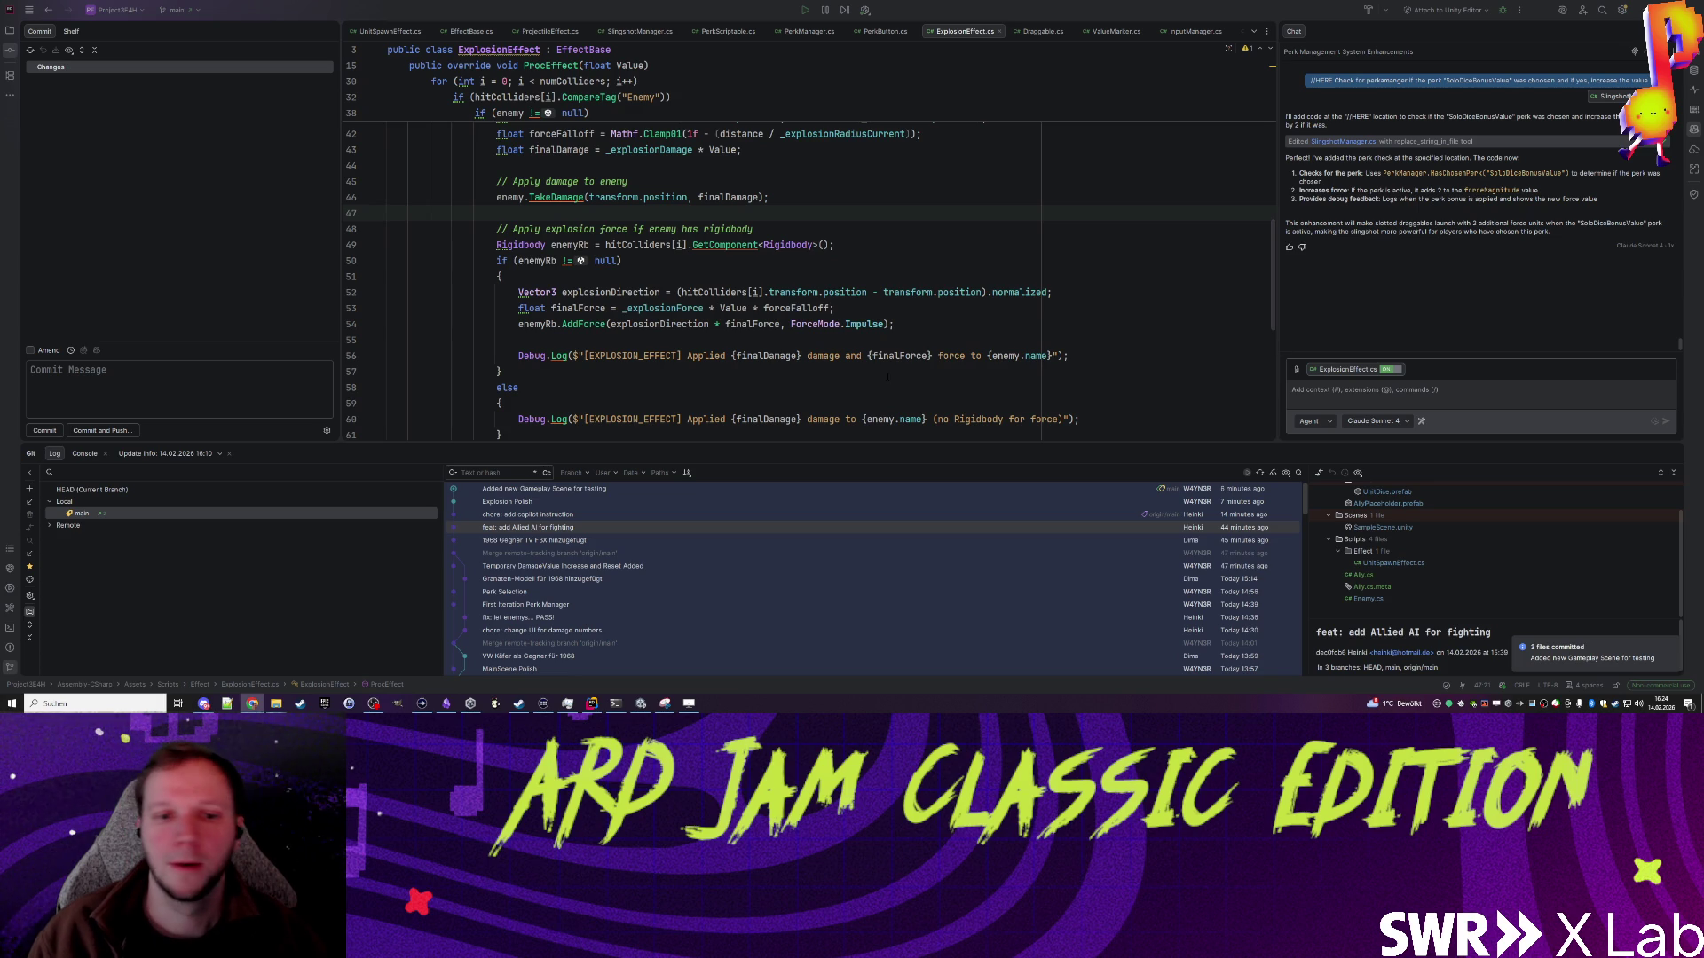
left_click(591, 703)
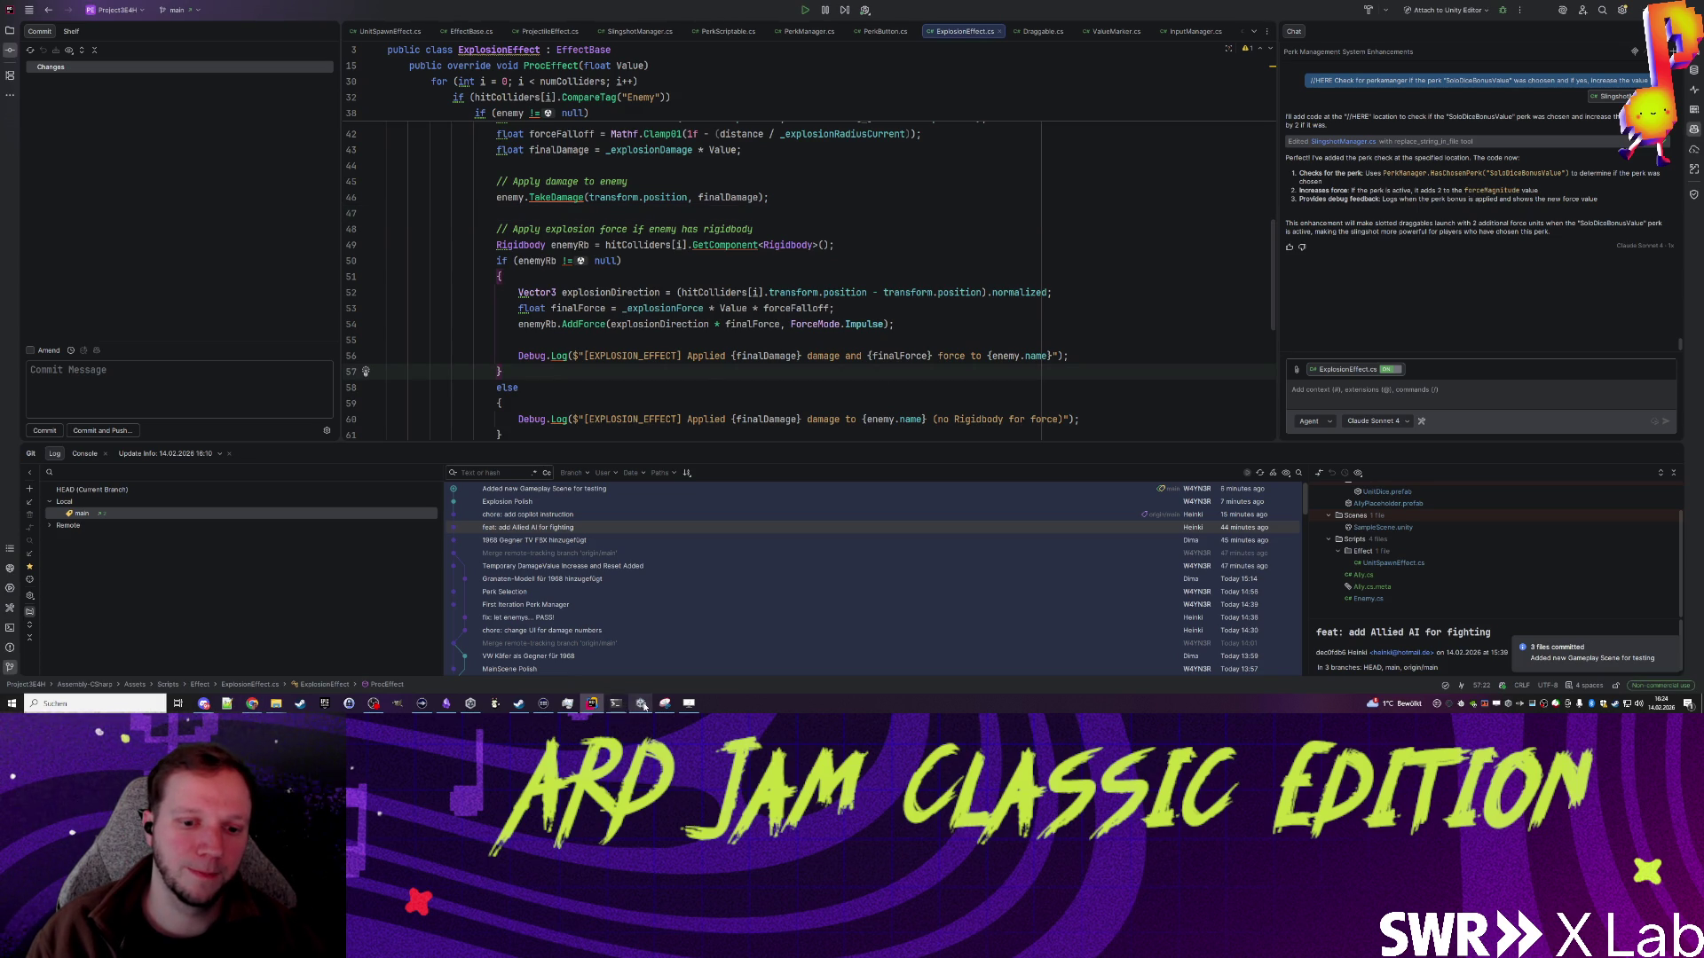
left_click(640, 703)
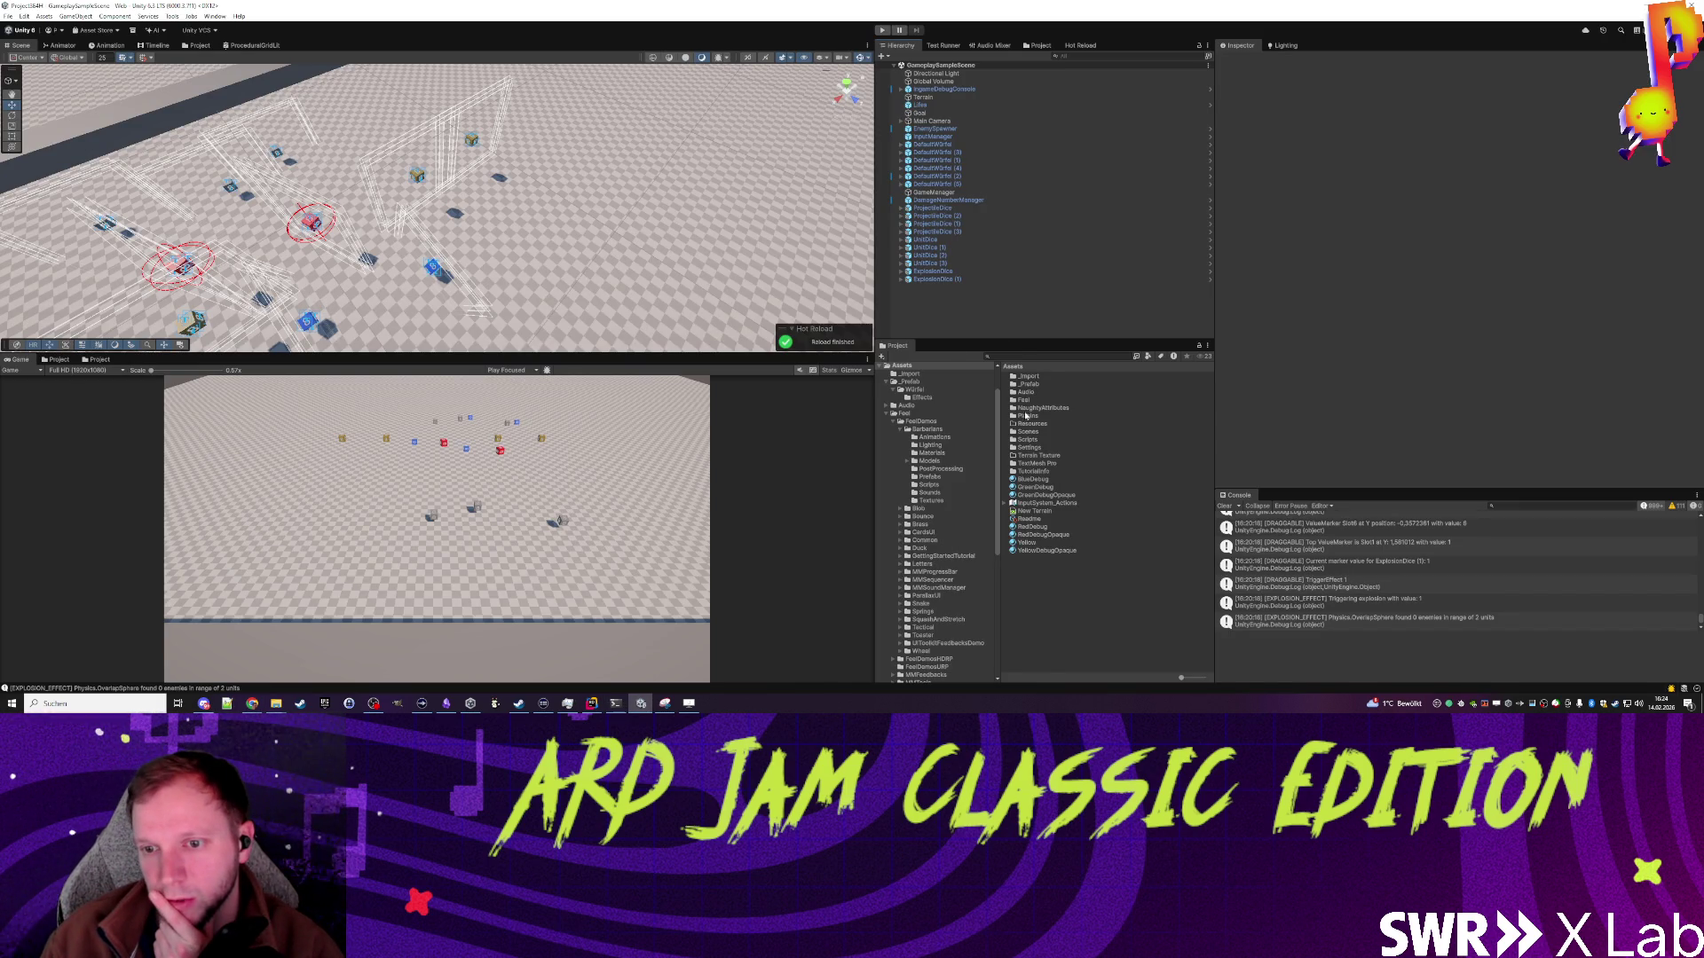
Step: Open Scripts/Perks and inspect the SoloDiceBonusValue and BonusValueByTravelDistance perk assets
double_click(1028, 441)
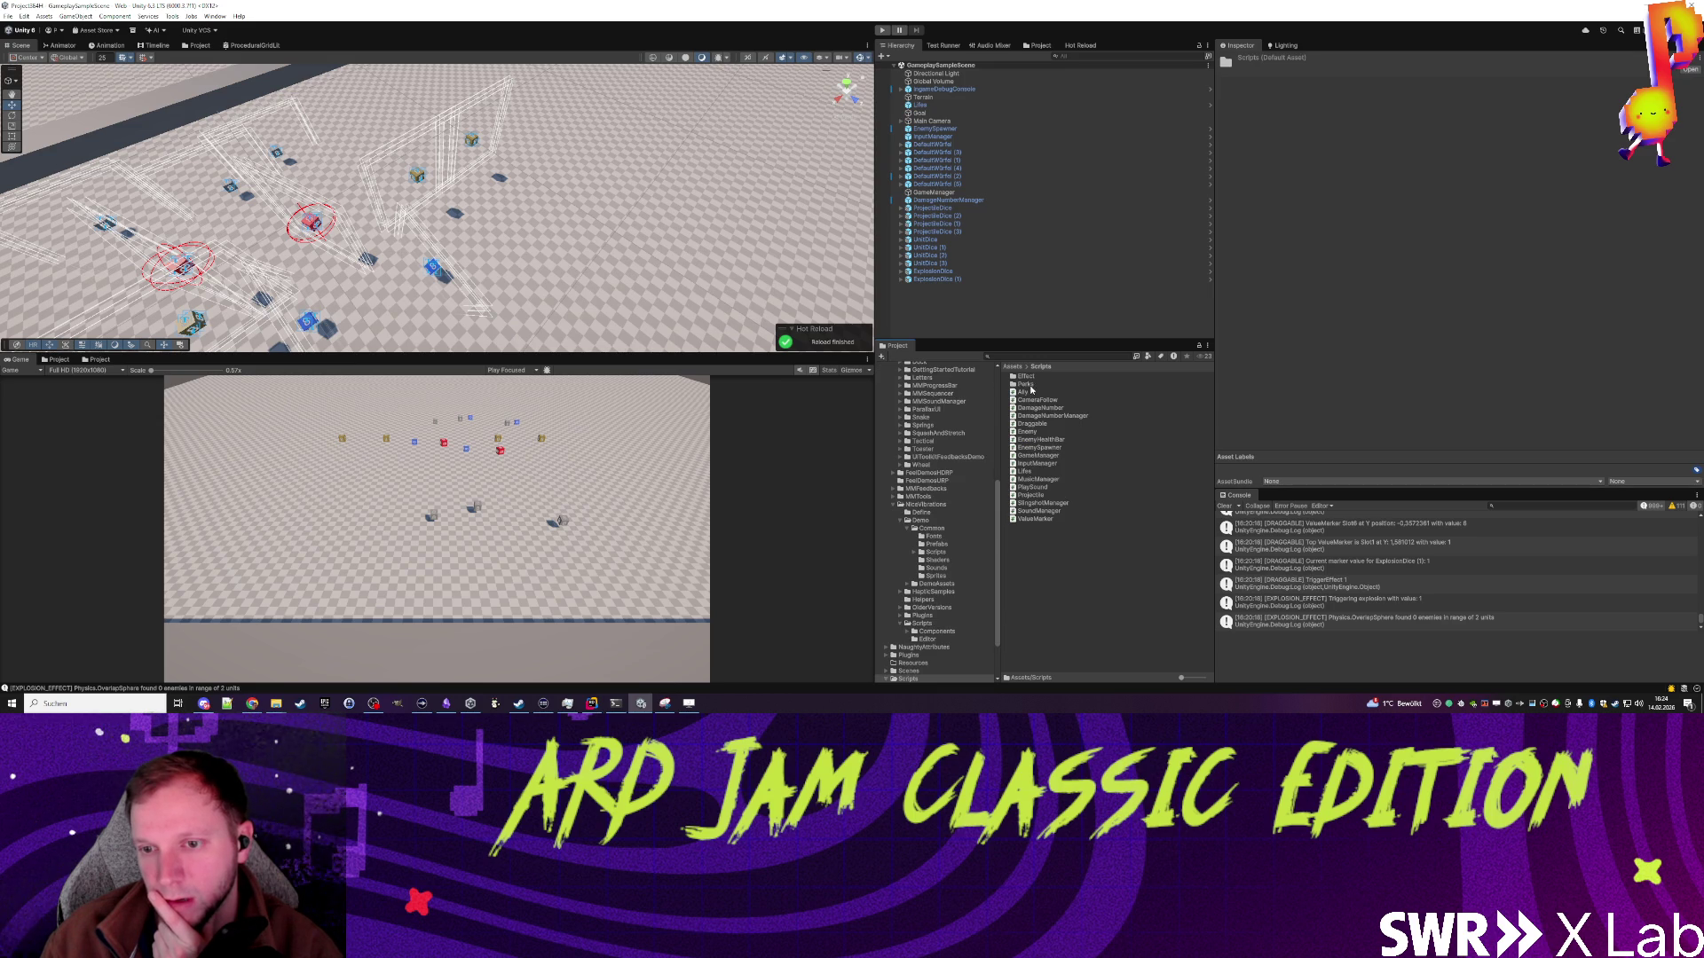
double_click(1032, 384)
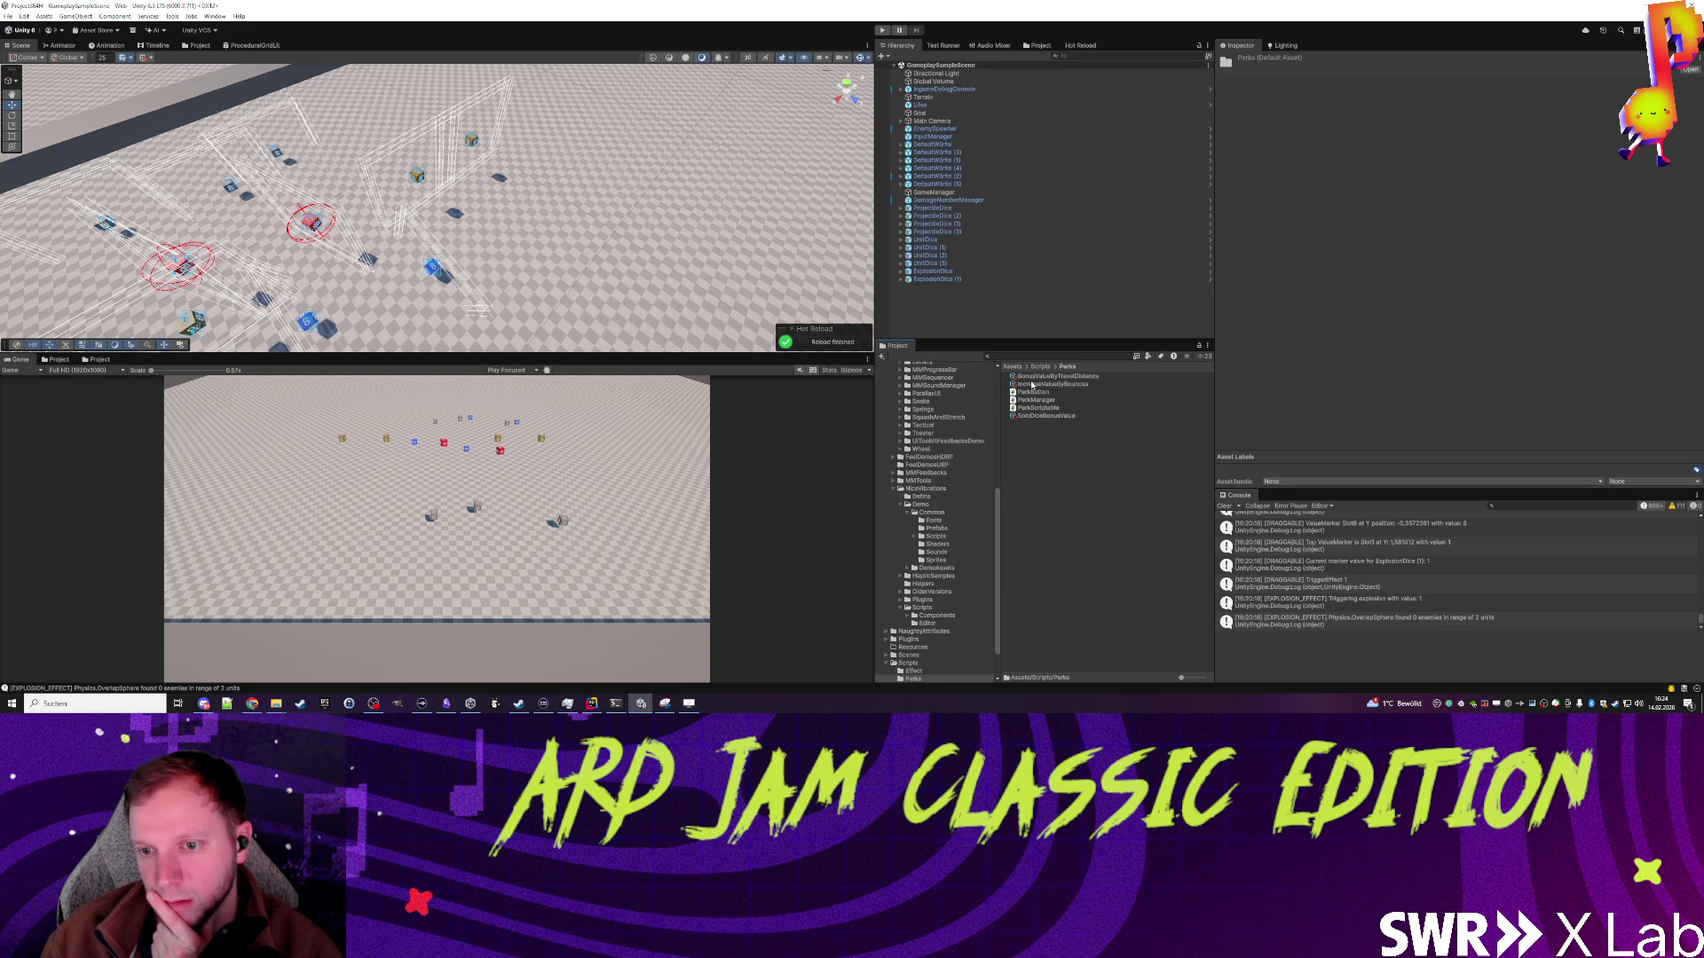
left_click(1061, 417)
left_click(1078, 377)
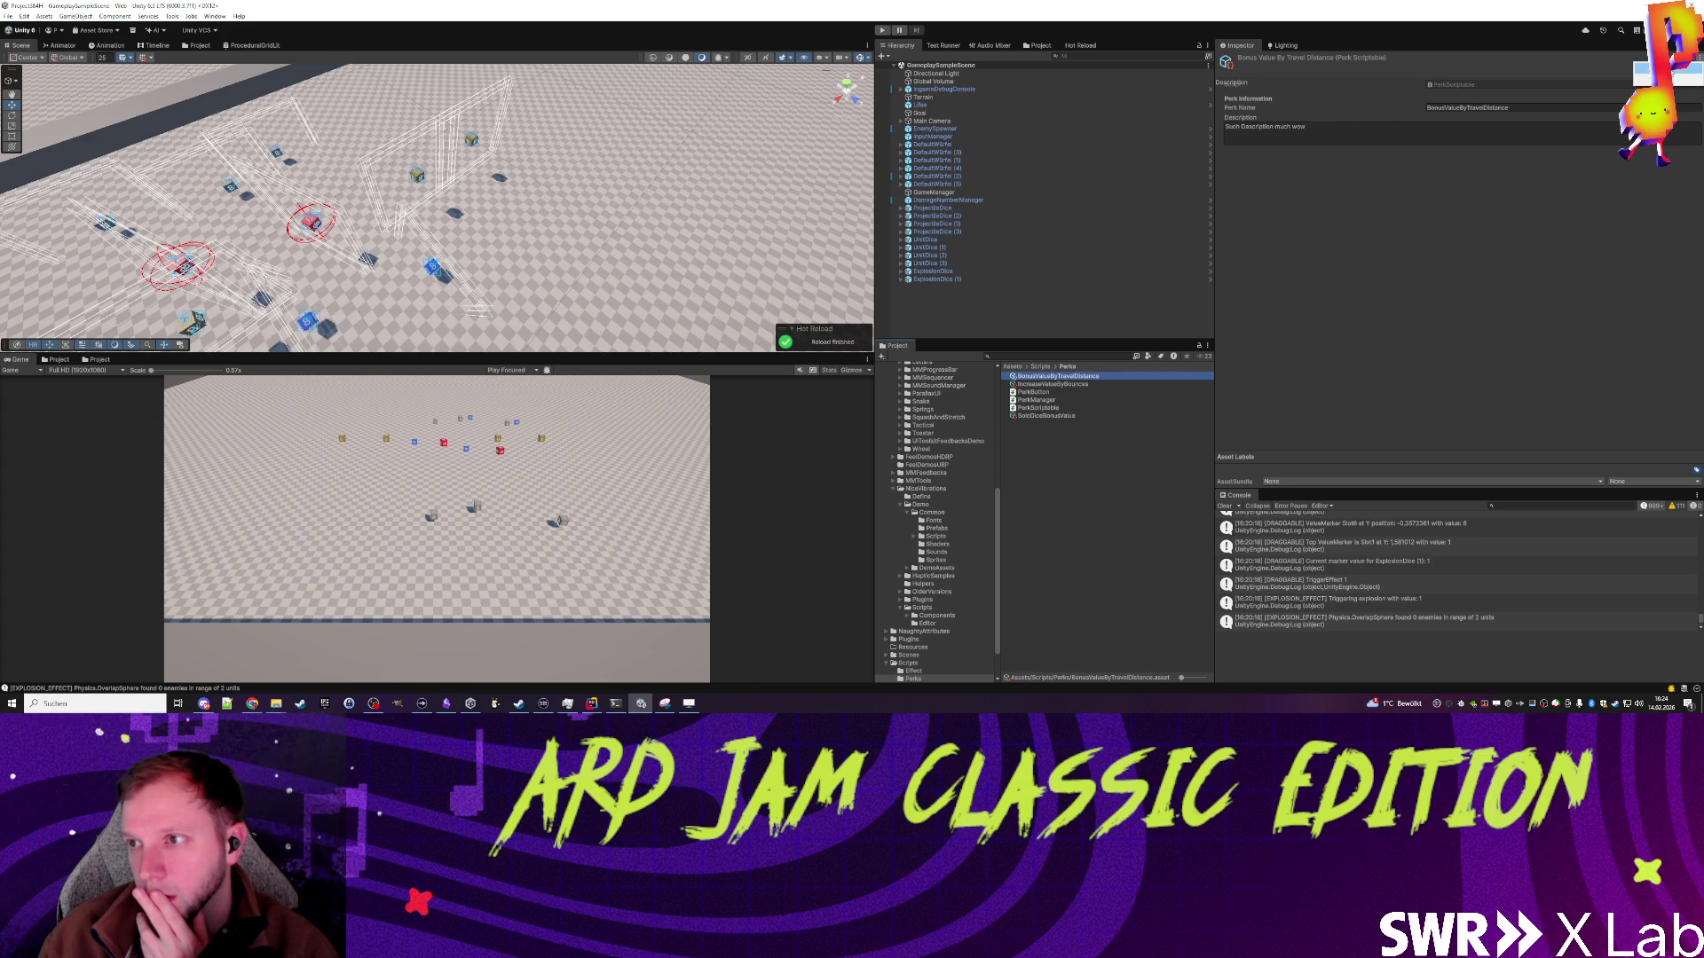
key("alt+Tab")
left_click(654, 170)
key("Return")
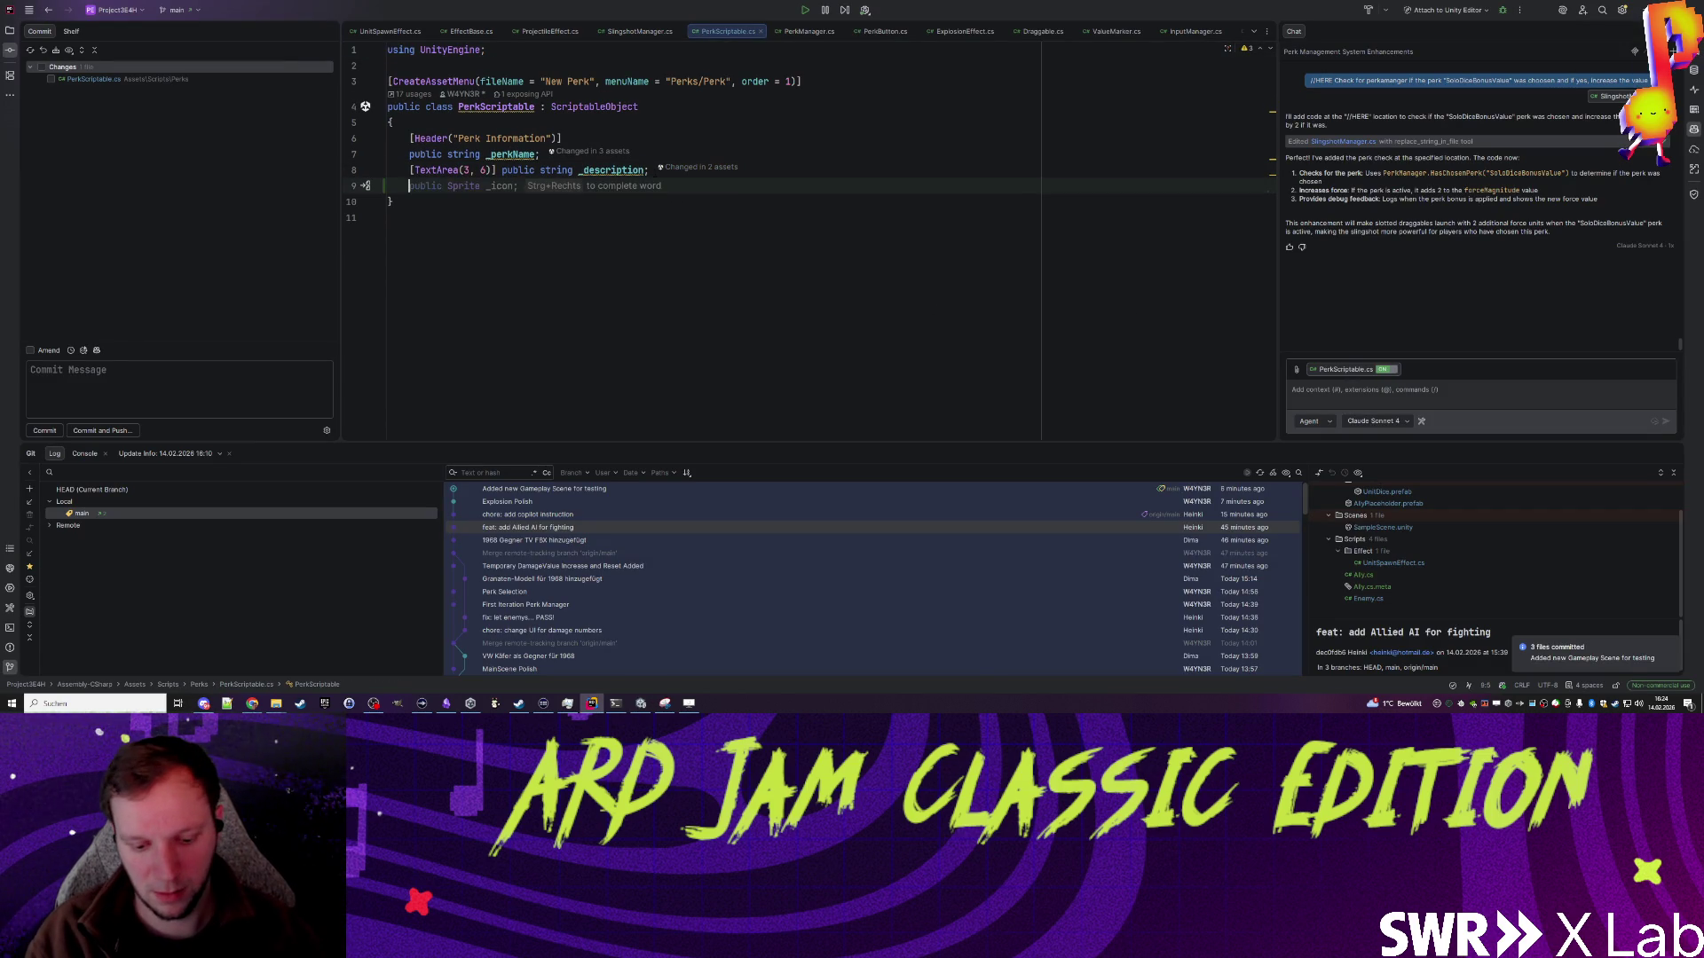
type("public vo")
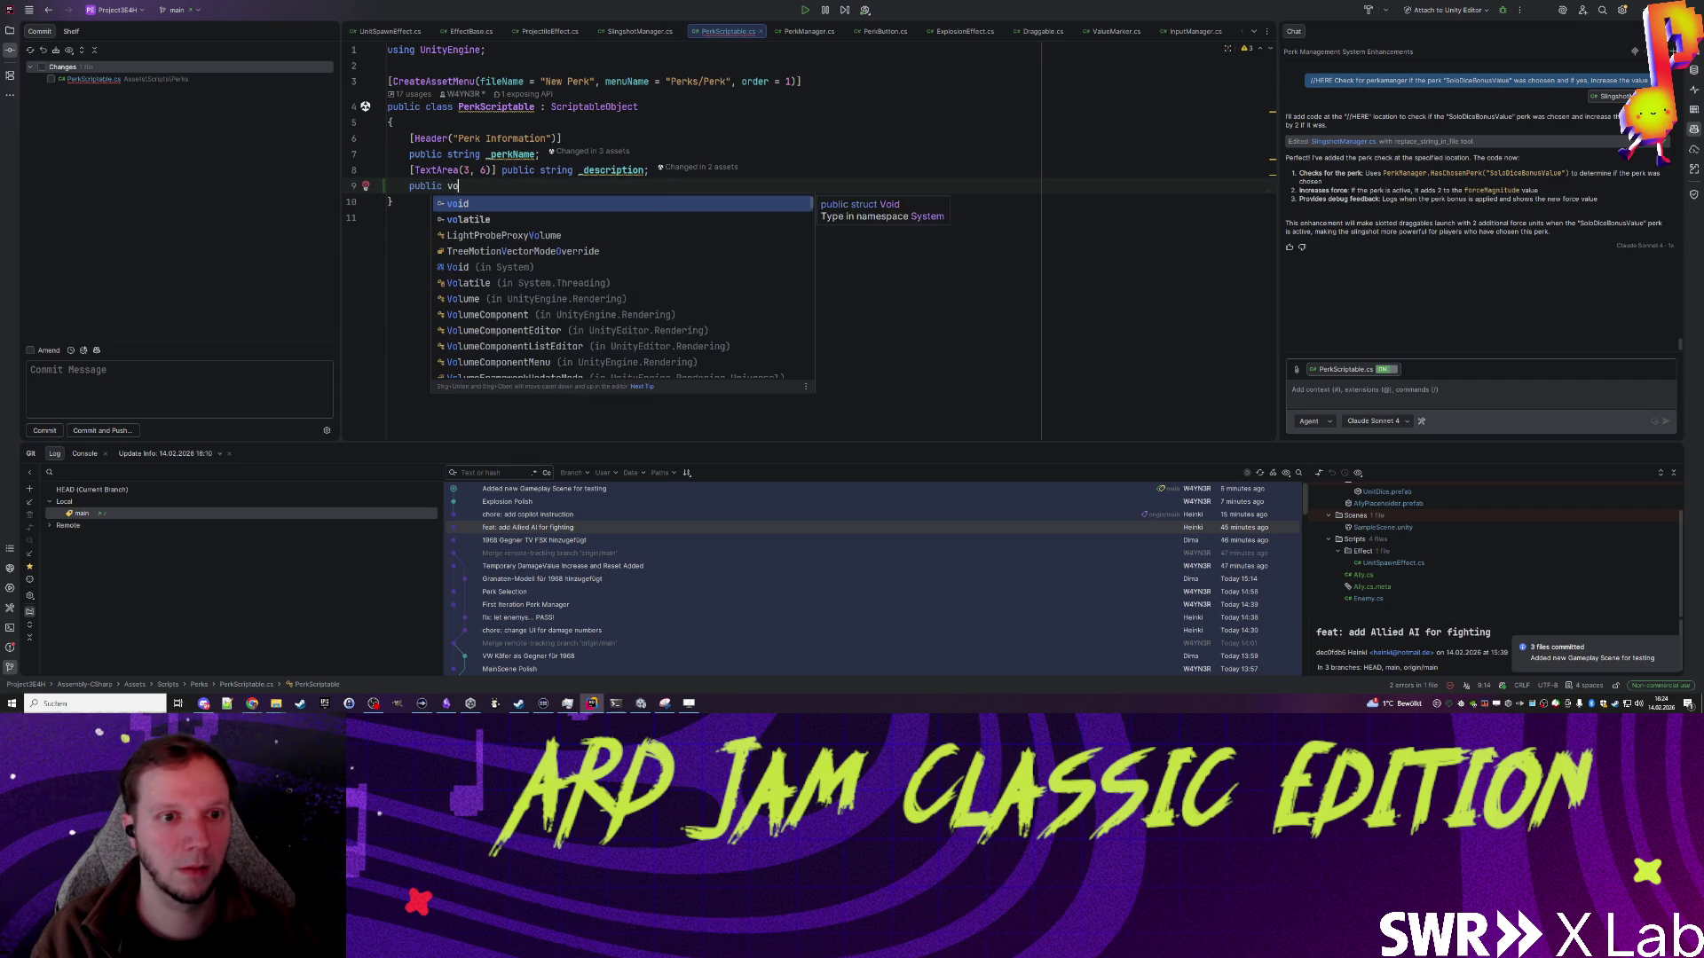
key("BackSpace")
key("BackSpace")
type("bool")
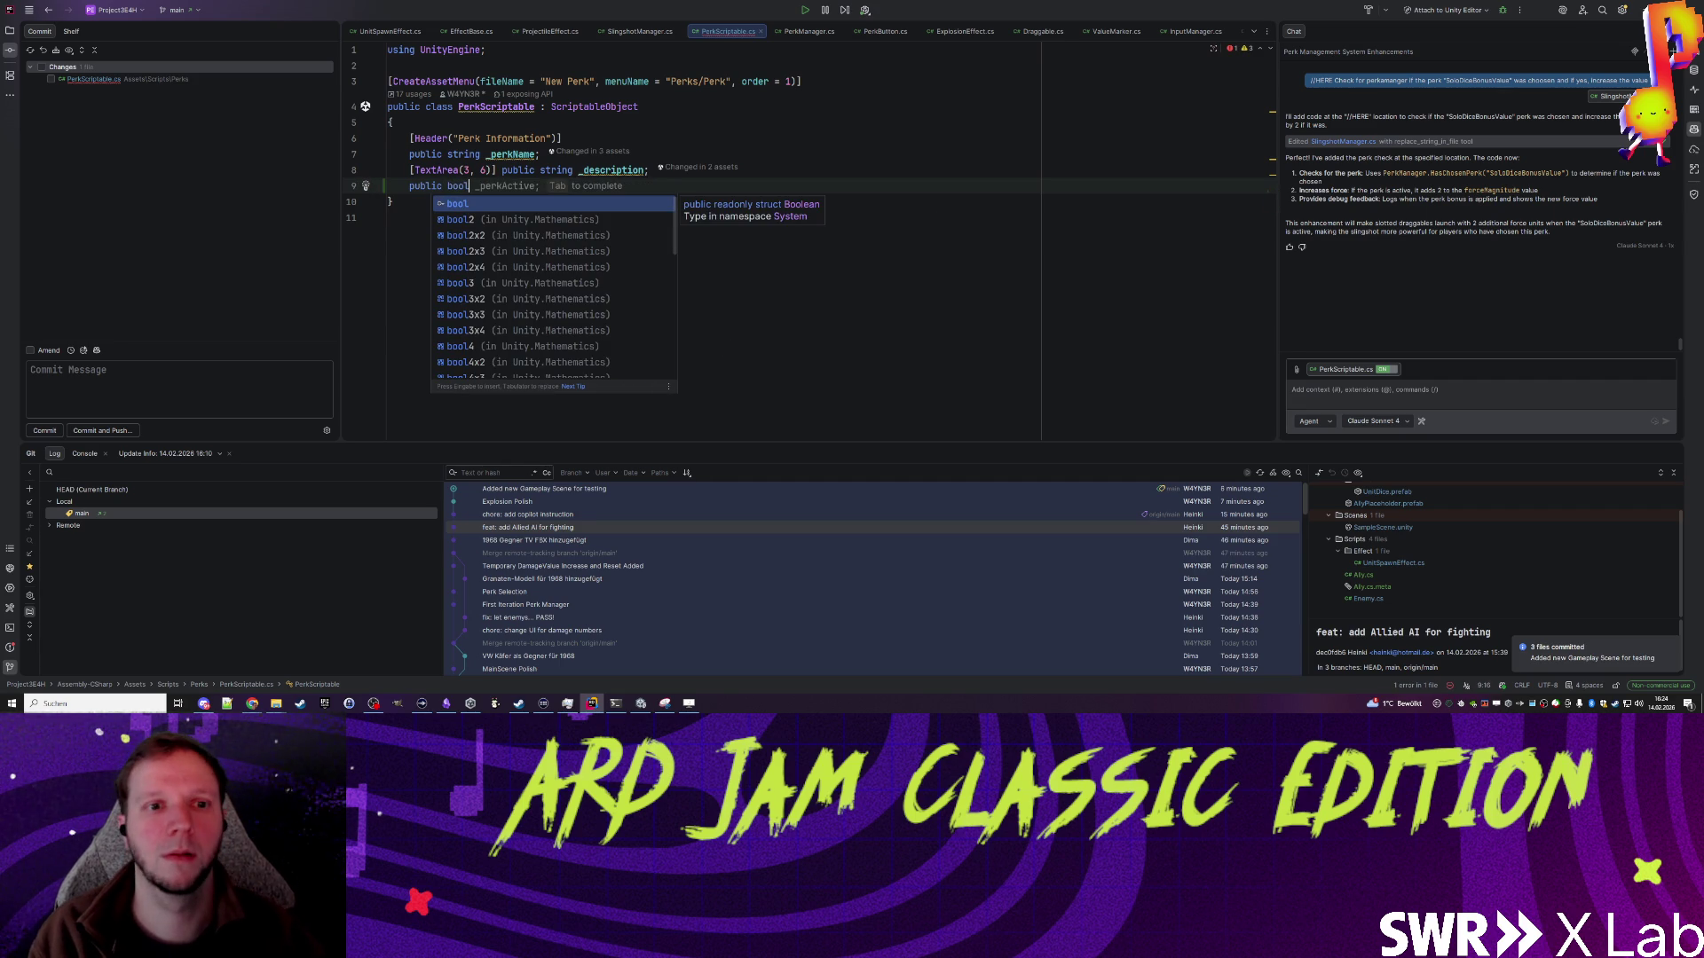
type(" _")
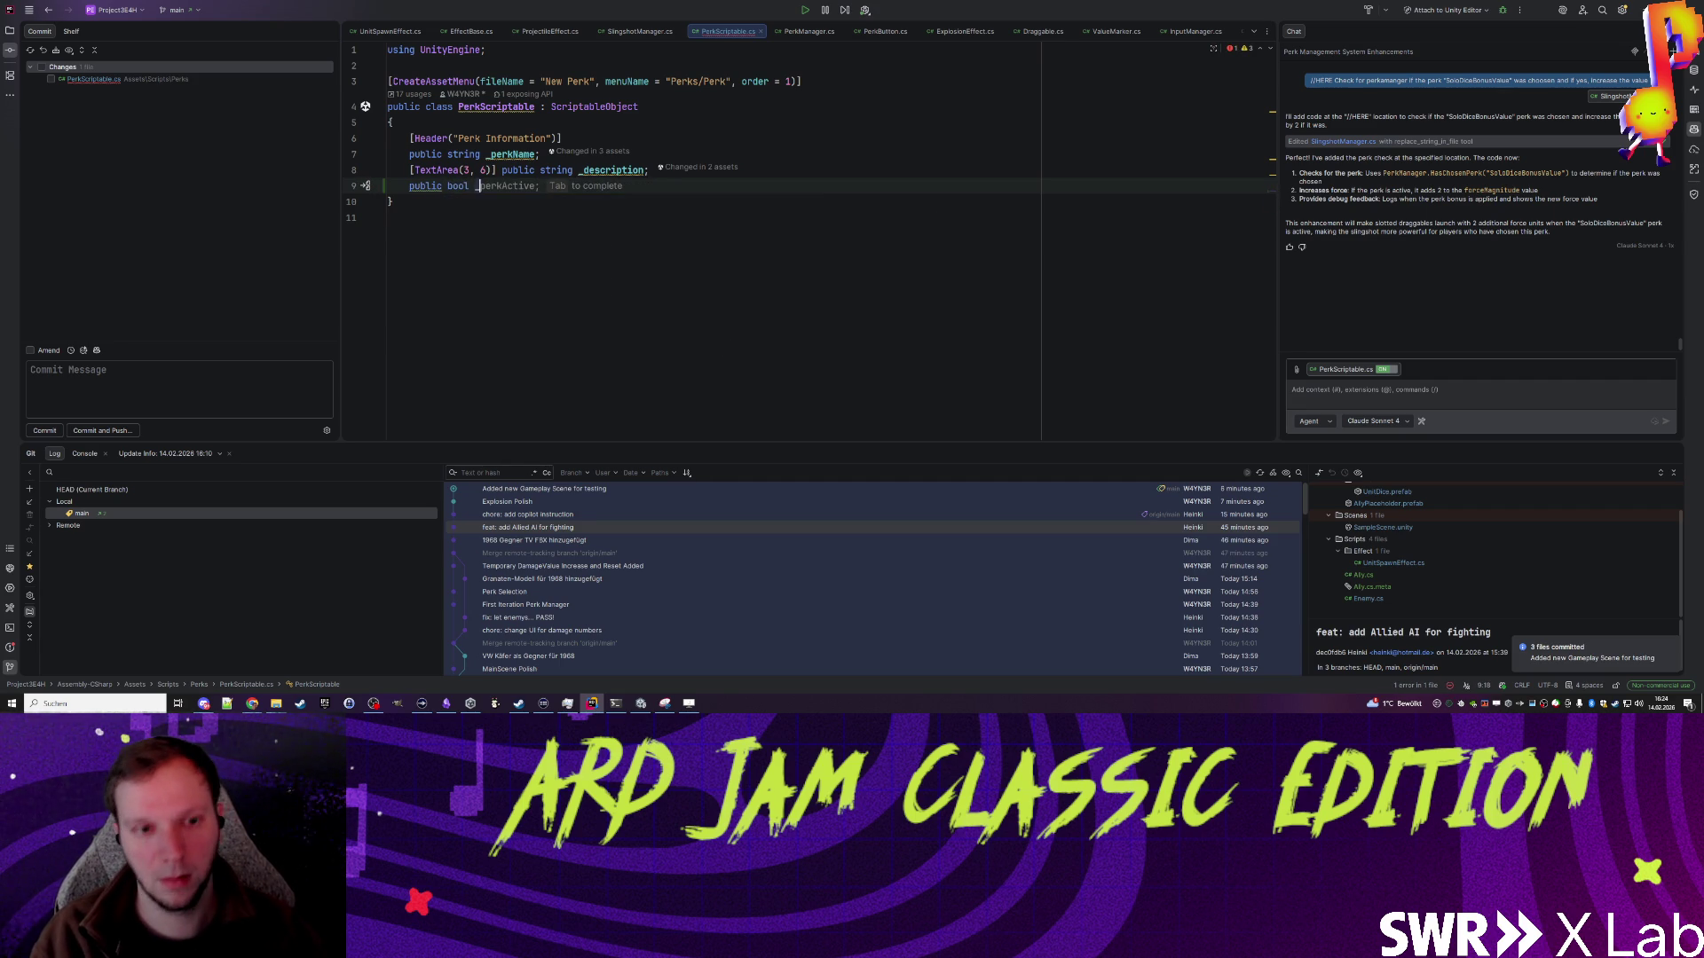
type("canBe")
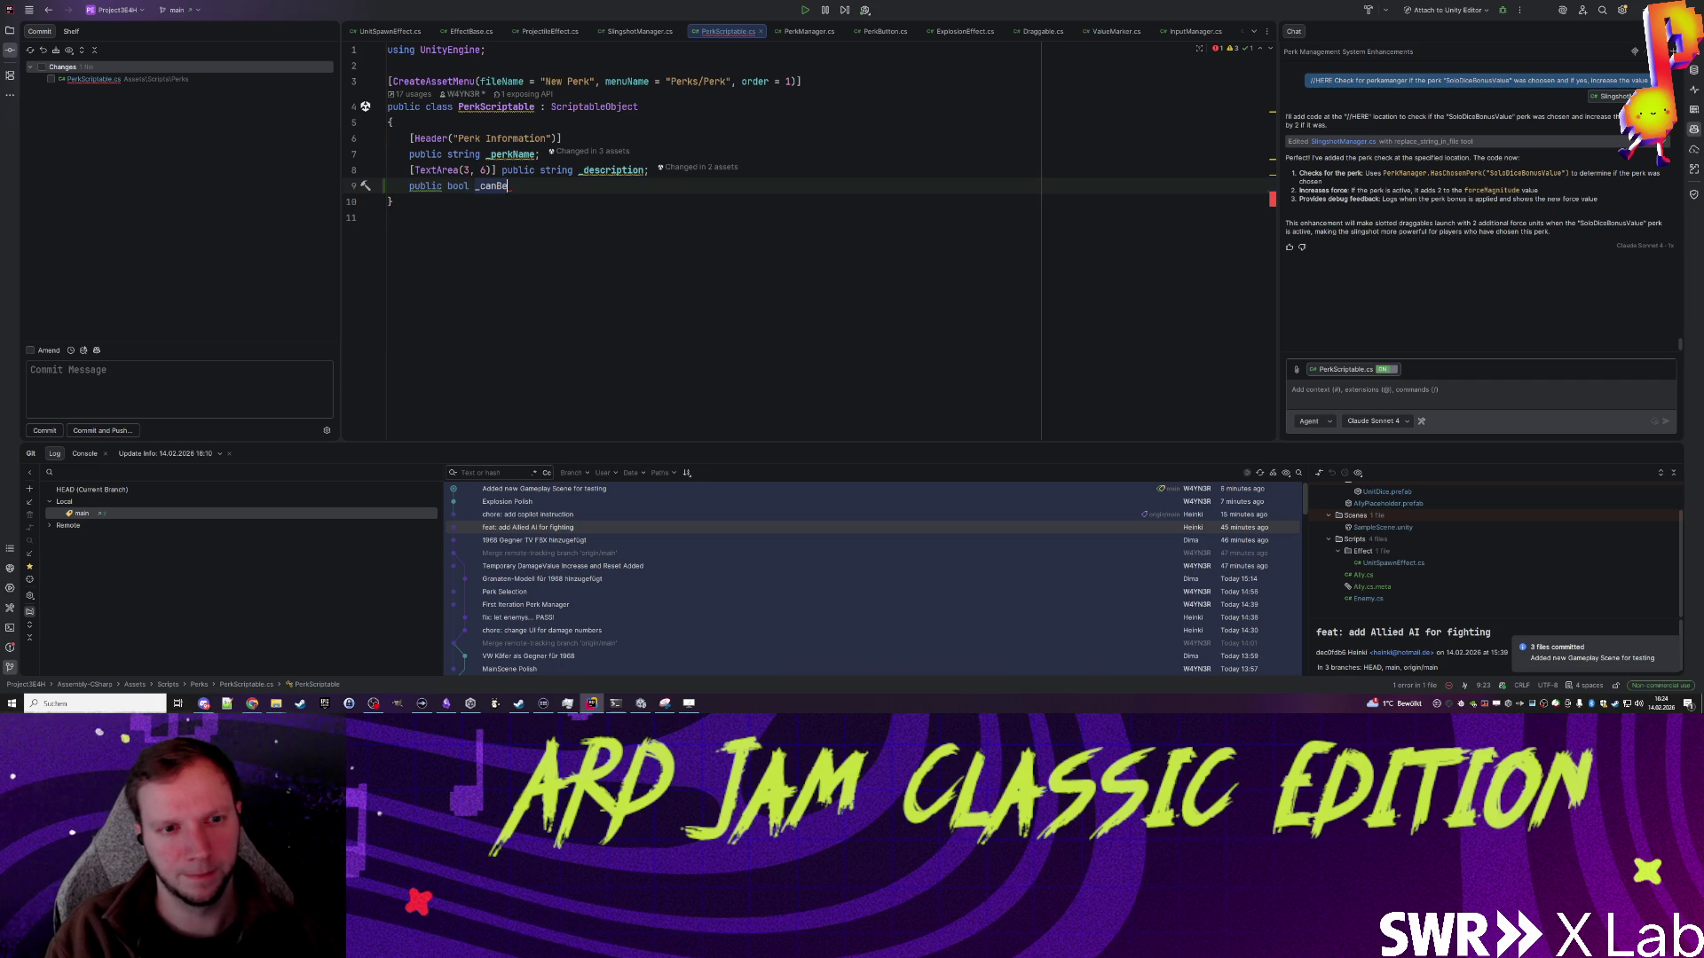
key("BackSpace")
key("BackSpace")
key("BackSpace")
key("BackSpace")
key("BackSpace")
type("un")
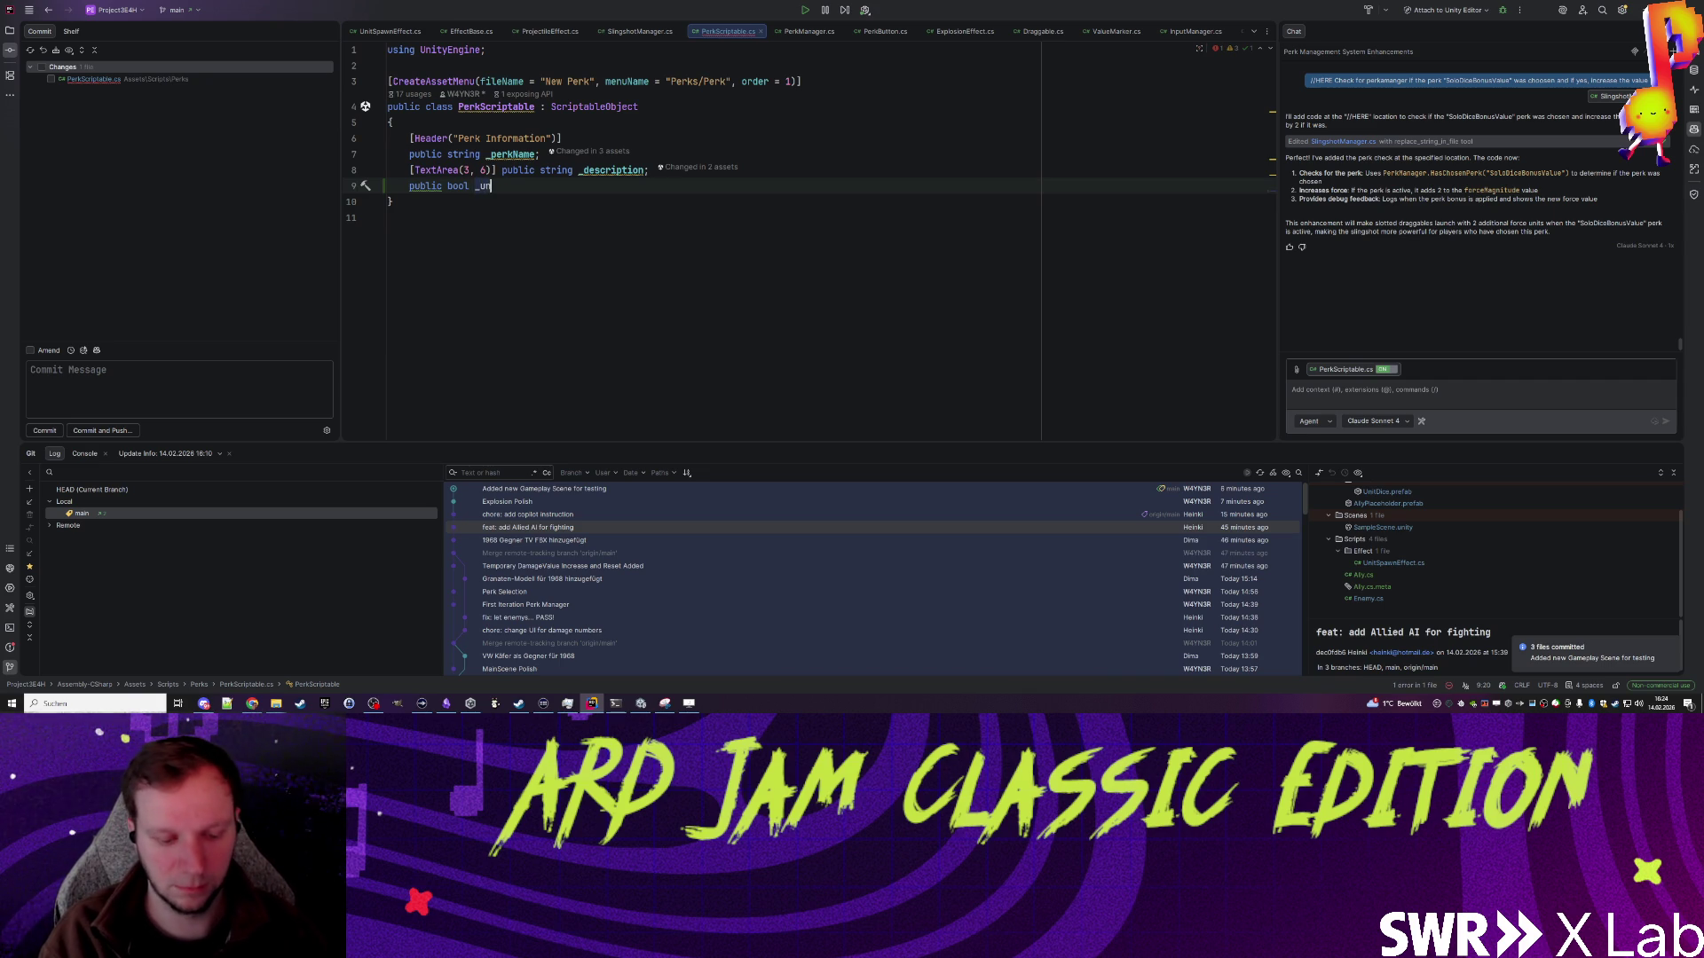
type("ique;")
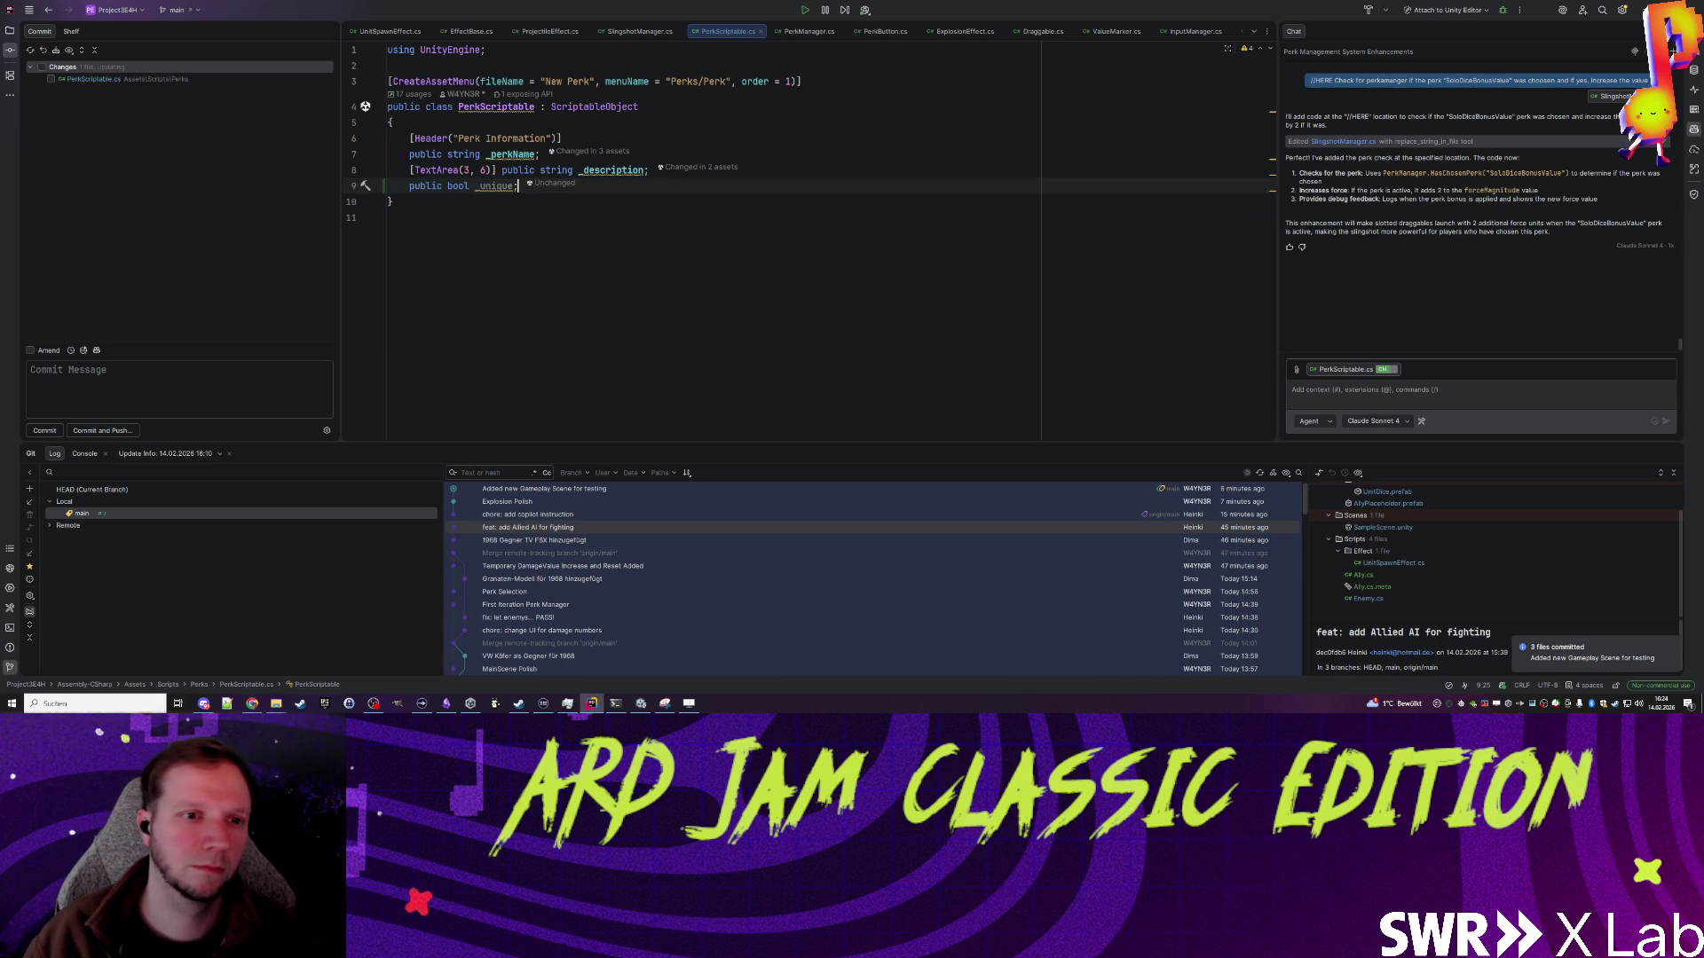
left_click(384, 190)
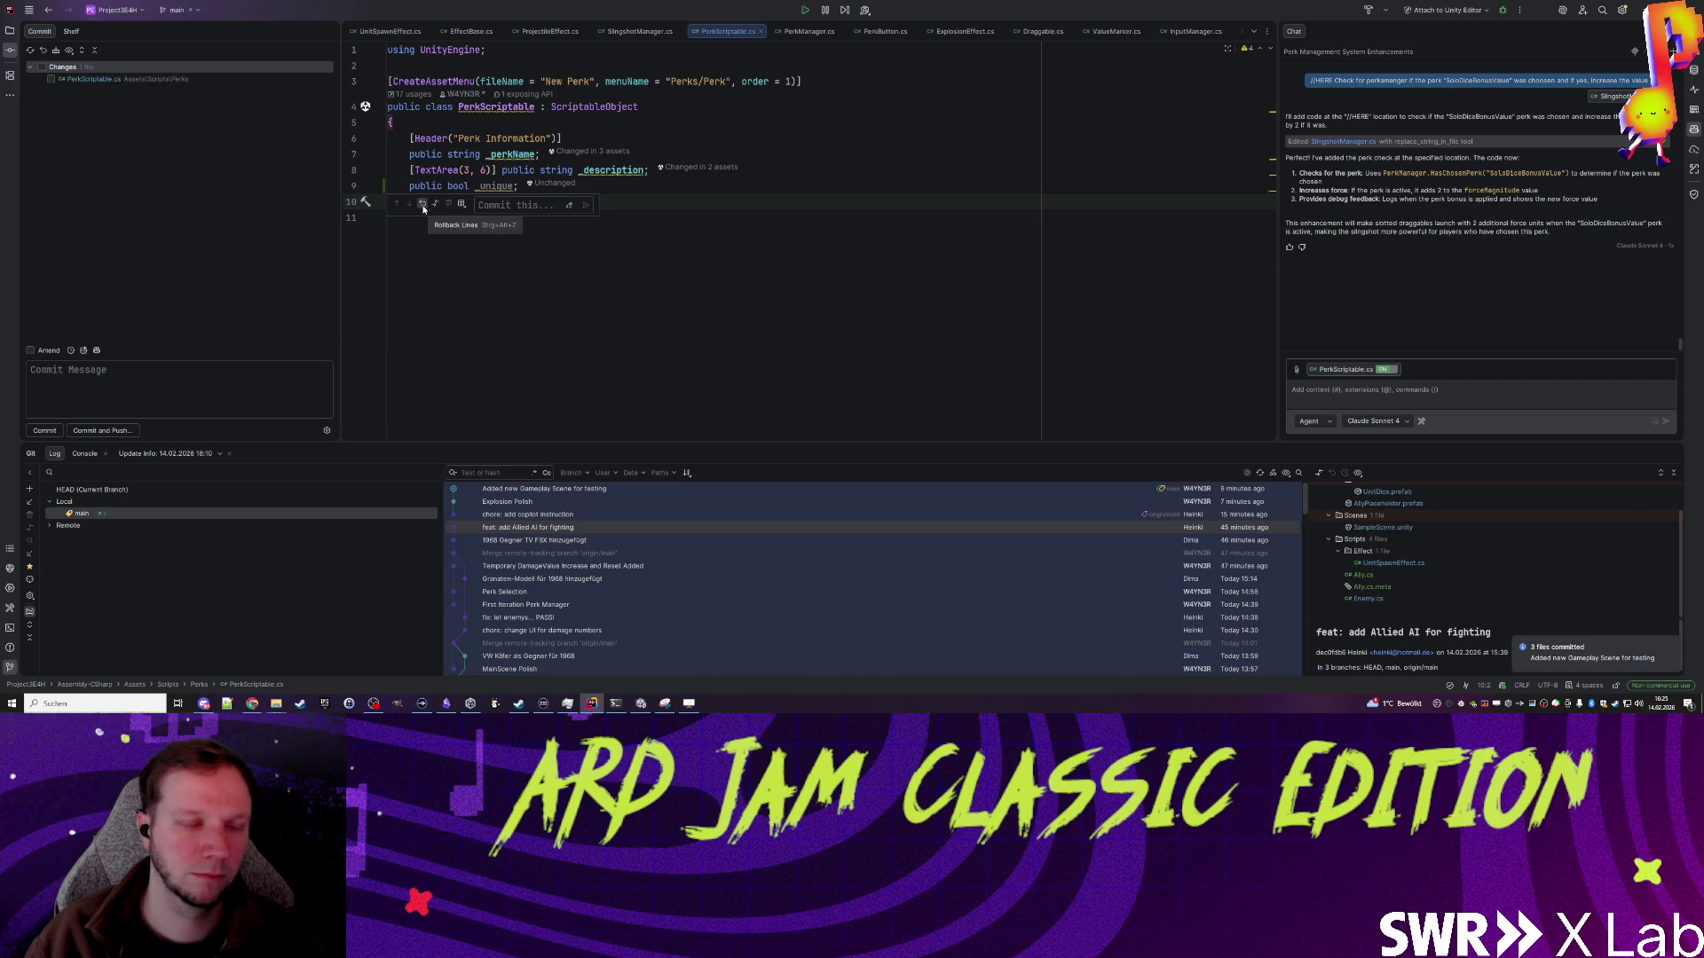
left_click(424, 204)
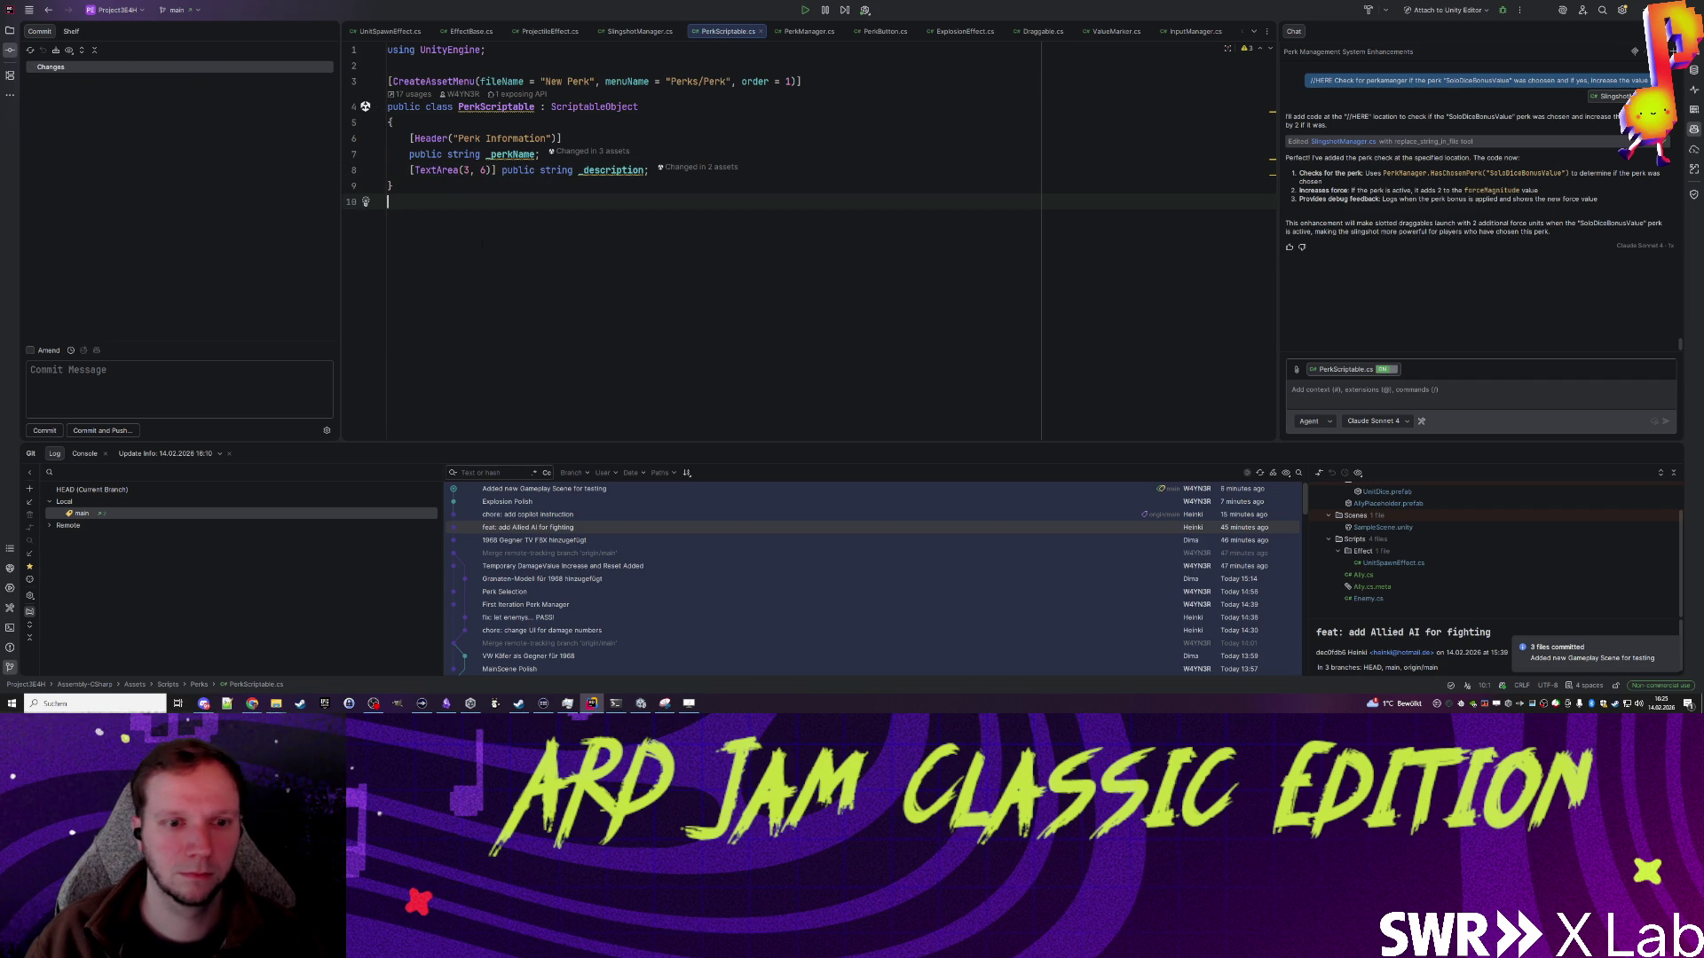
left_click(635, 705)
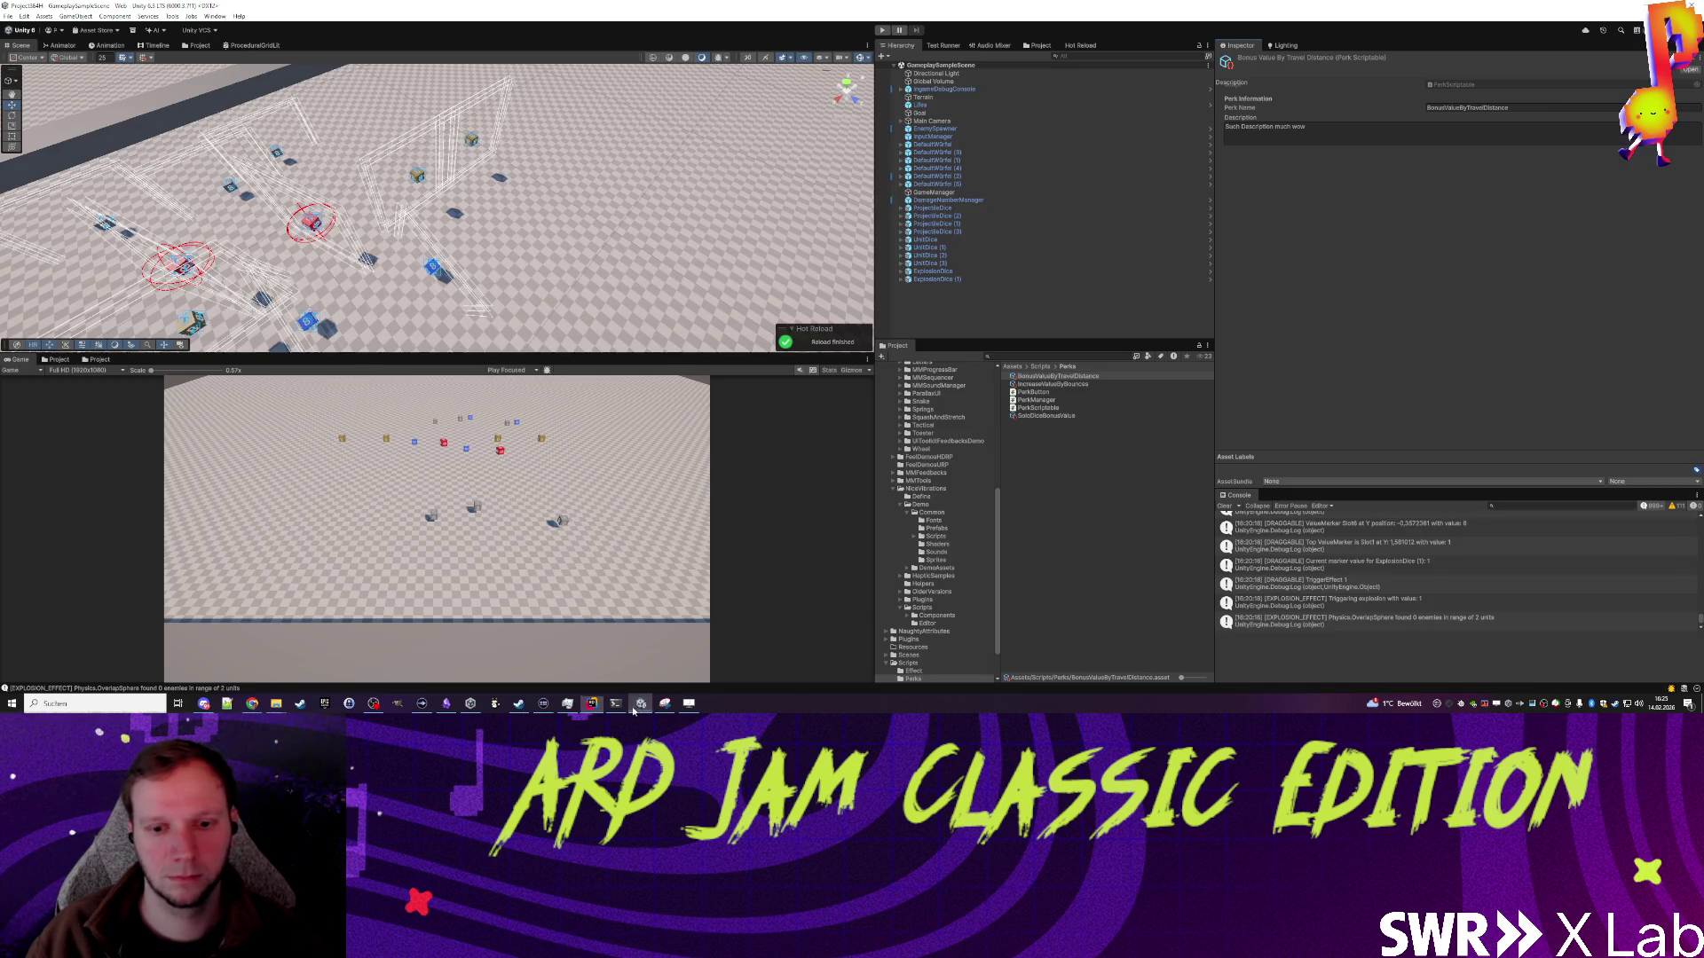
left_click(1083, 385)
right_click(1040, 439)
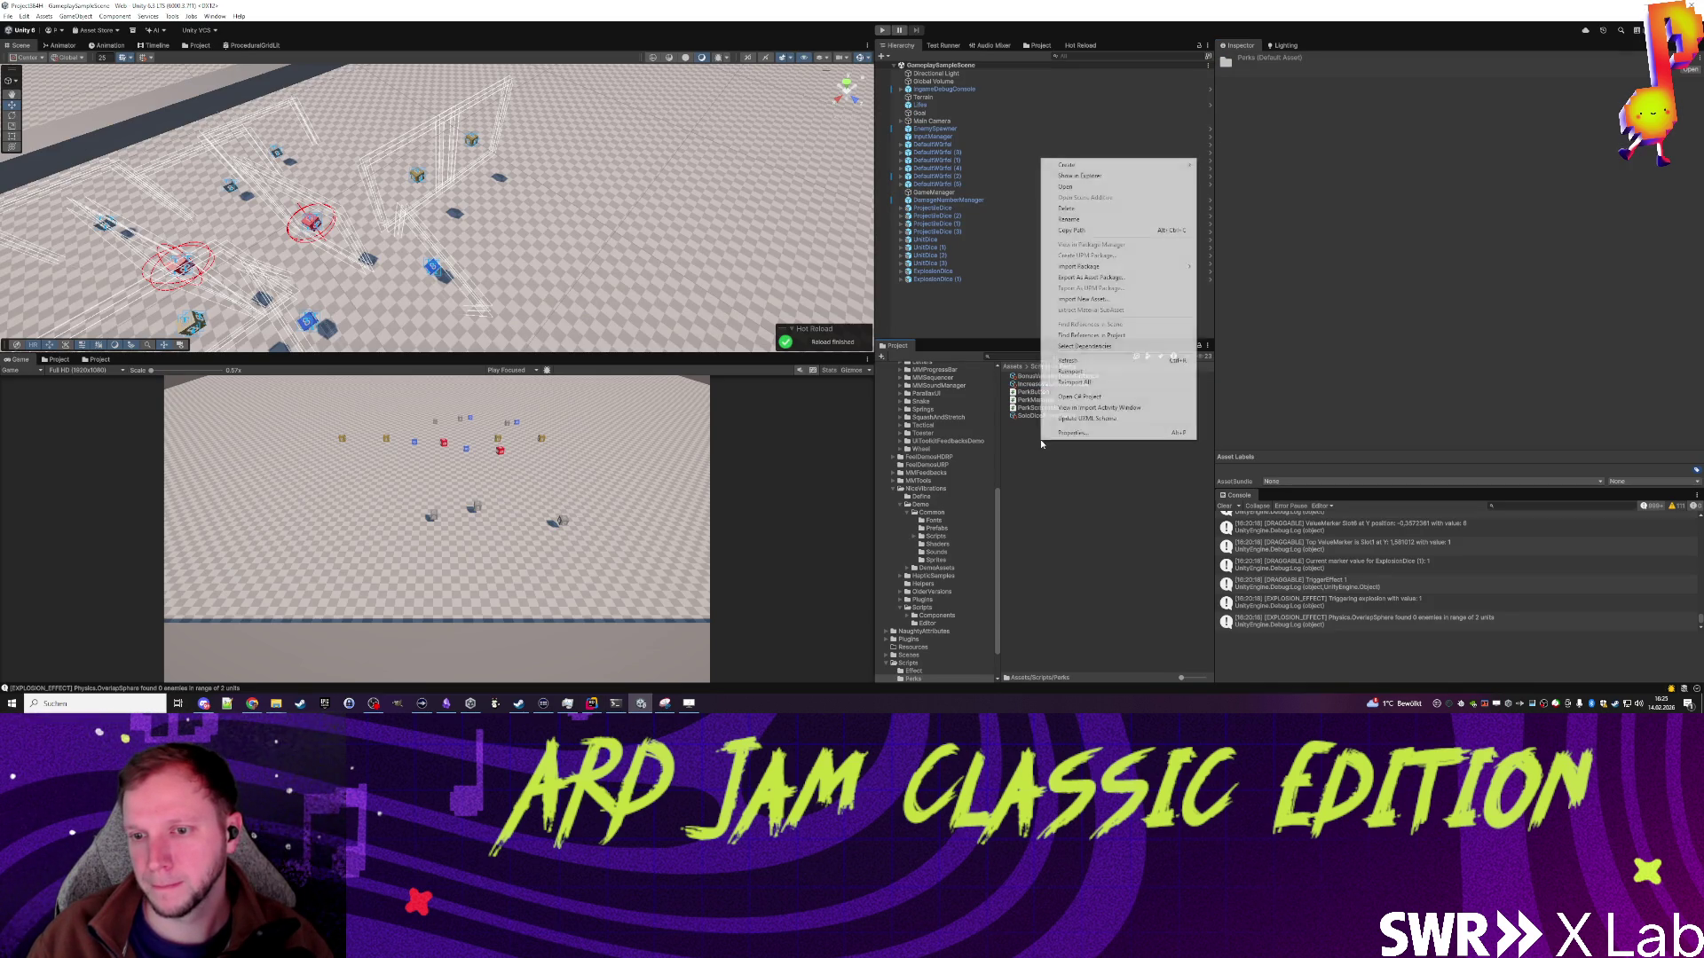
left_click(968, 306)
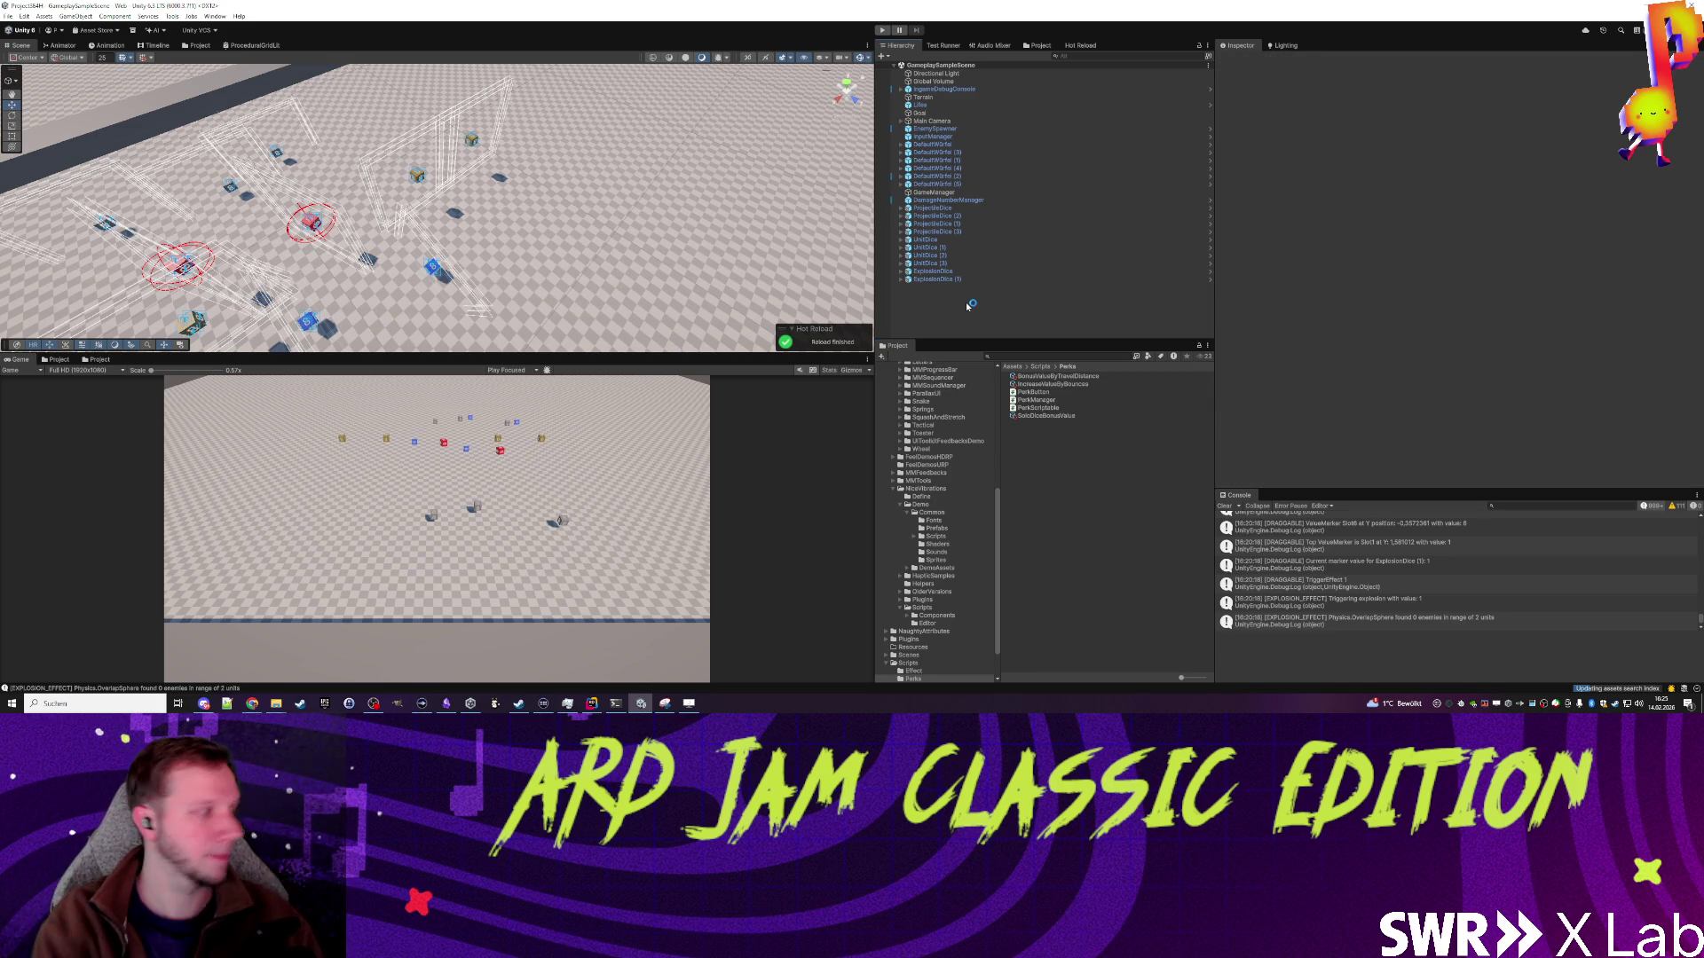